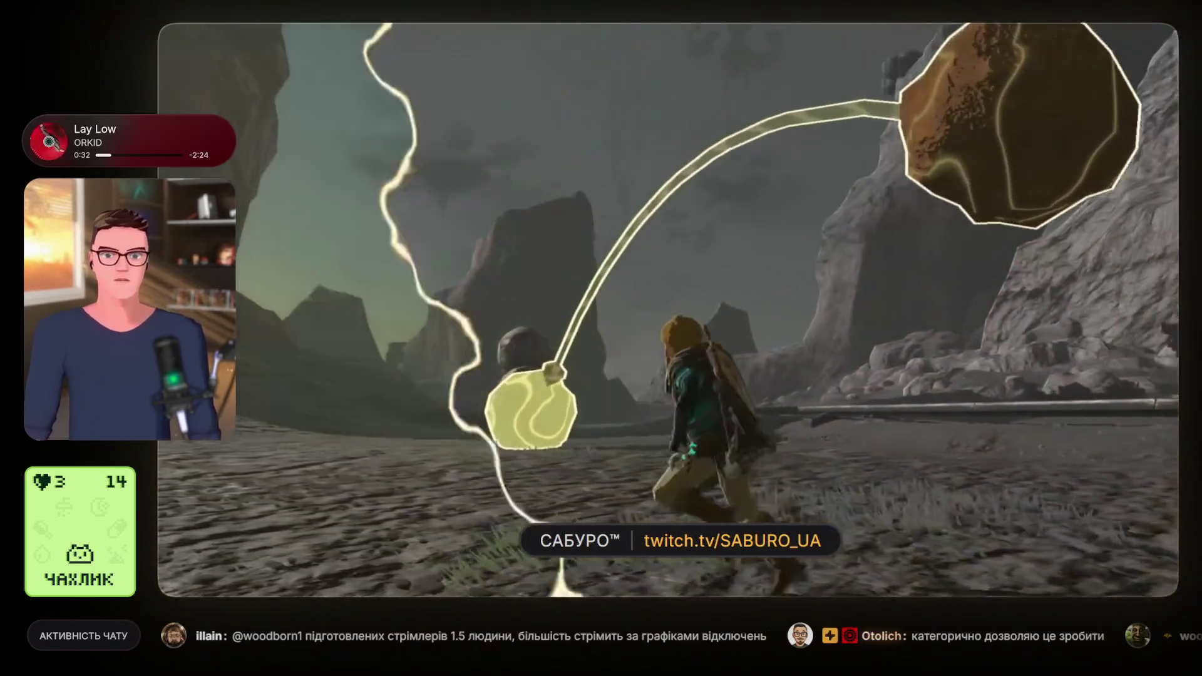
Scrub the stream footage back from 2:27 to about 1:55
{"action": "mouse_move", "coordinate": [1140, 66]}
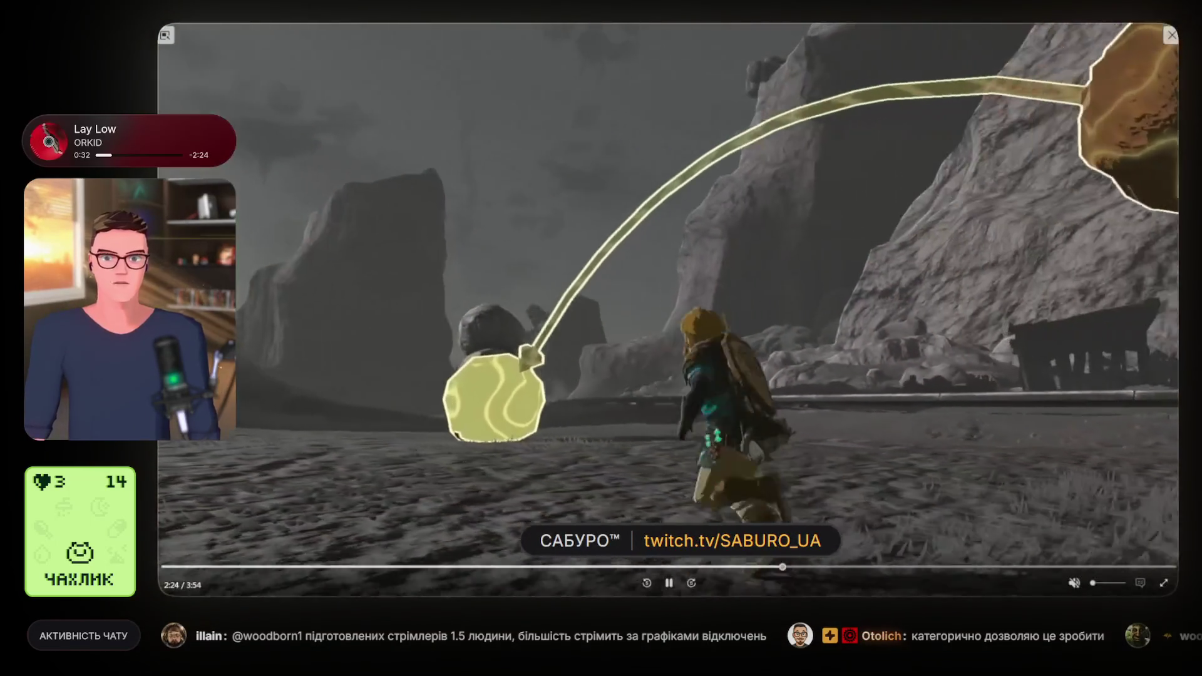
{"action": "key", "text": "Left"}
{"action": "key", "text": "Left"}
{"action": "key", "text": "Left"}
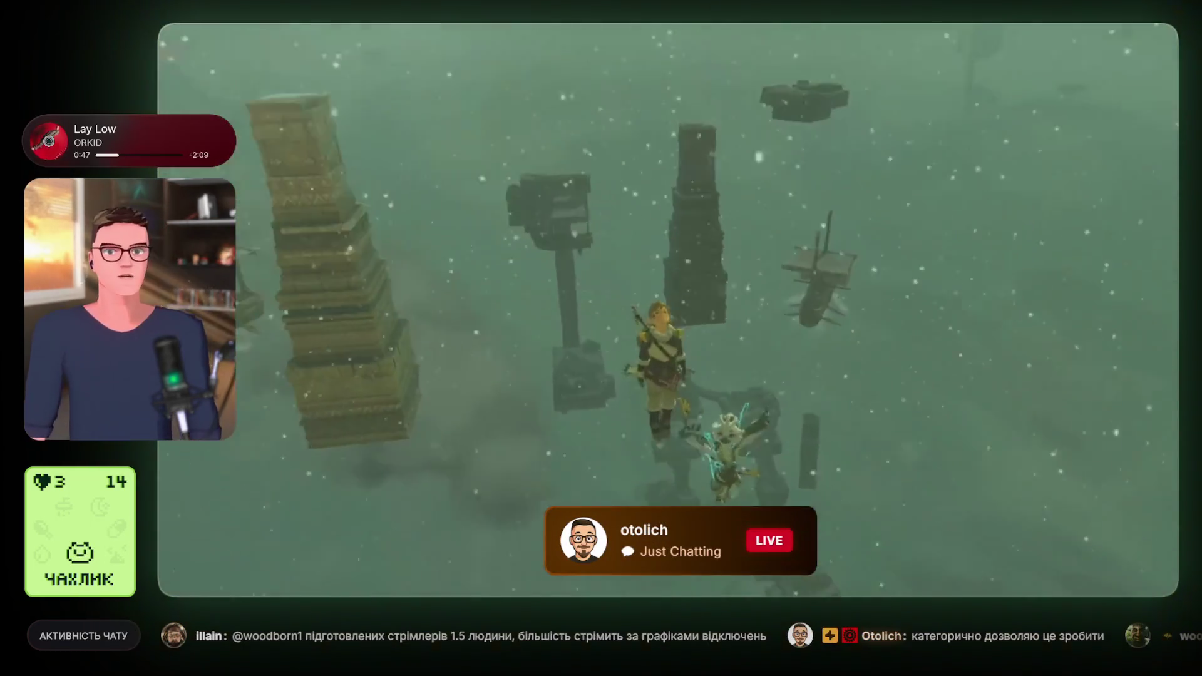
{"action": "mouse_move", "coordinate": [1139, 77]}
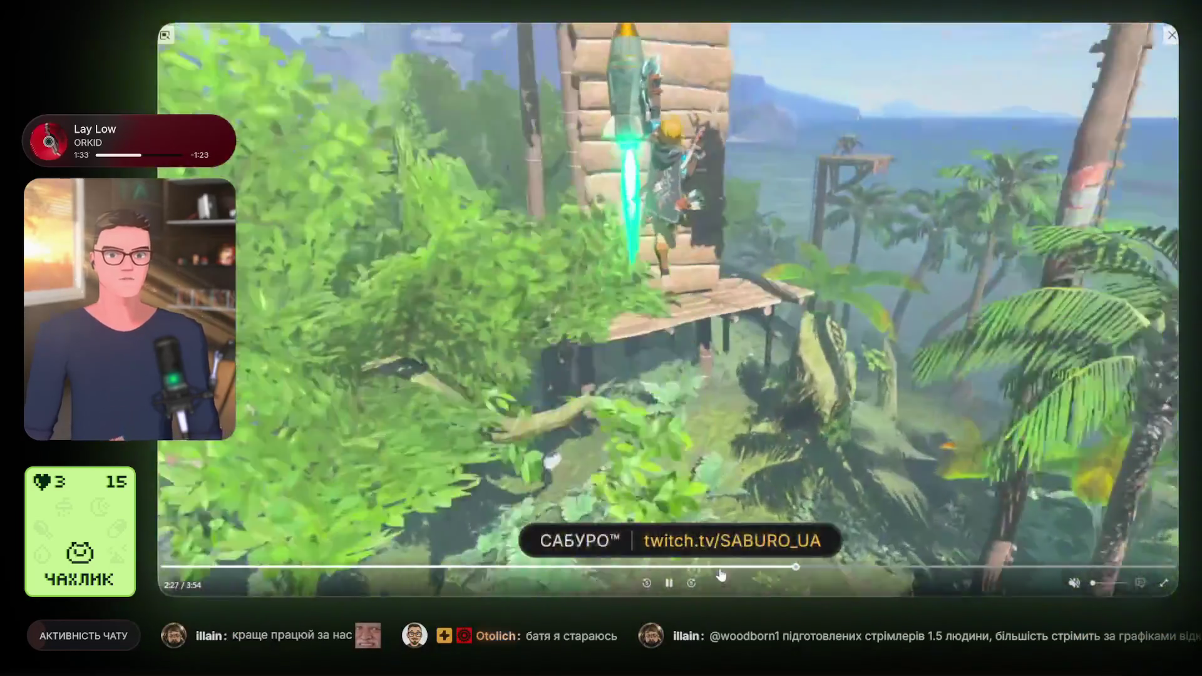
{"action": "left_click_drag", "start_coordinate": [721, 571], "coordinate": [660, 567]}
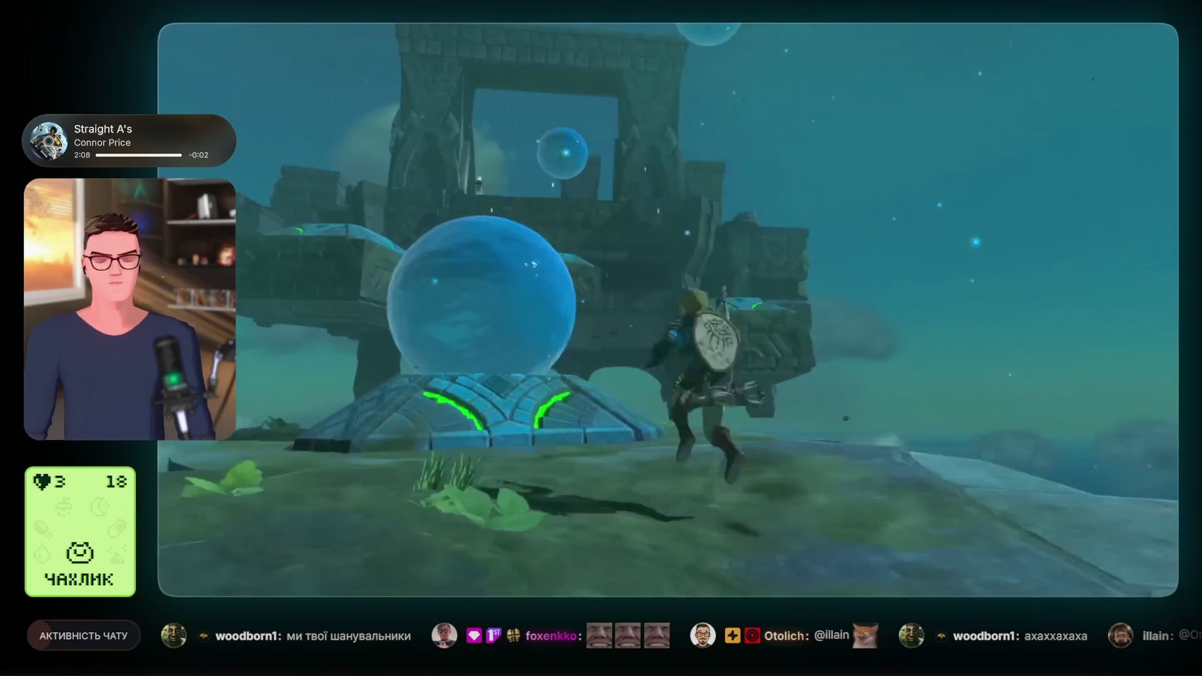
{"action": "mouse_move", "coordinate": [1151, 43]}
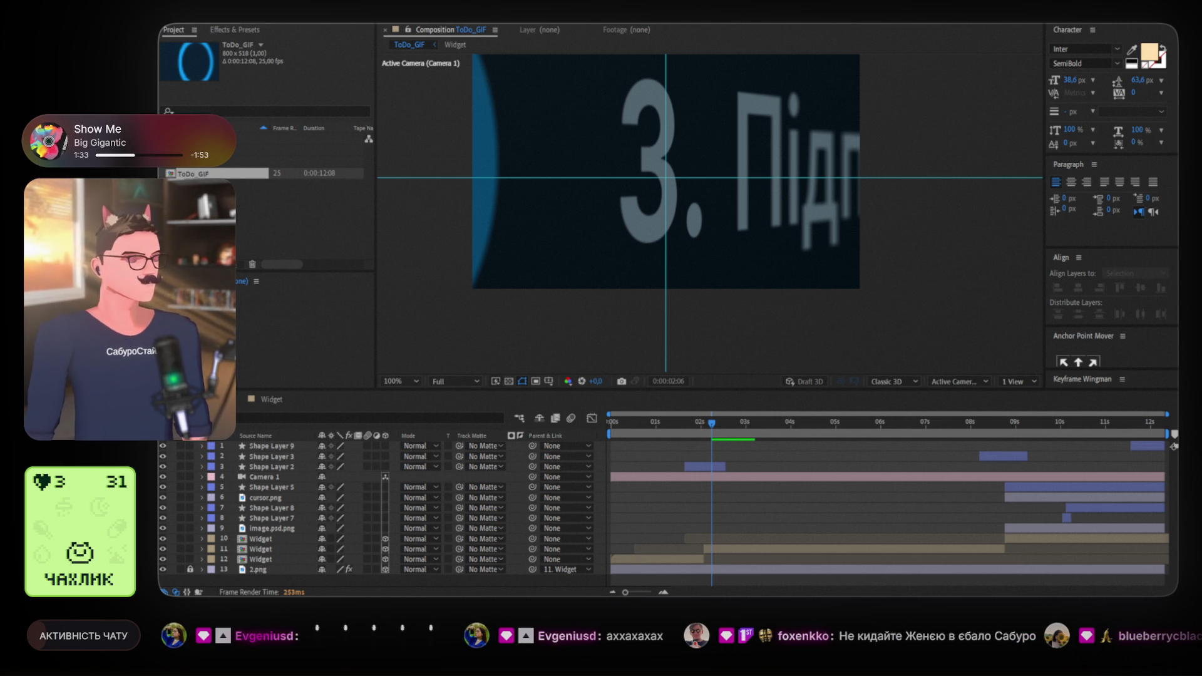
Close the Widget composition's timeline
{"action": "left_click", "coordinate": [811, 260]}
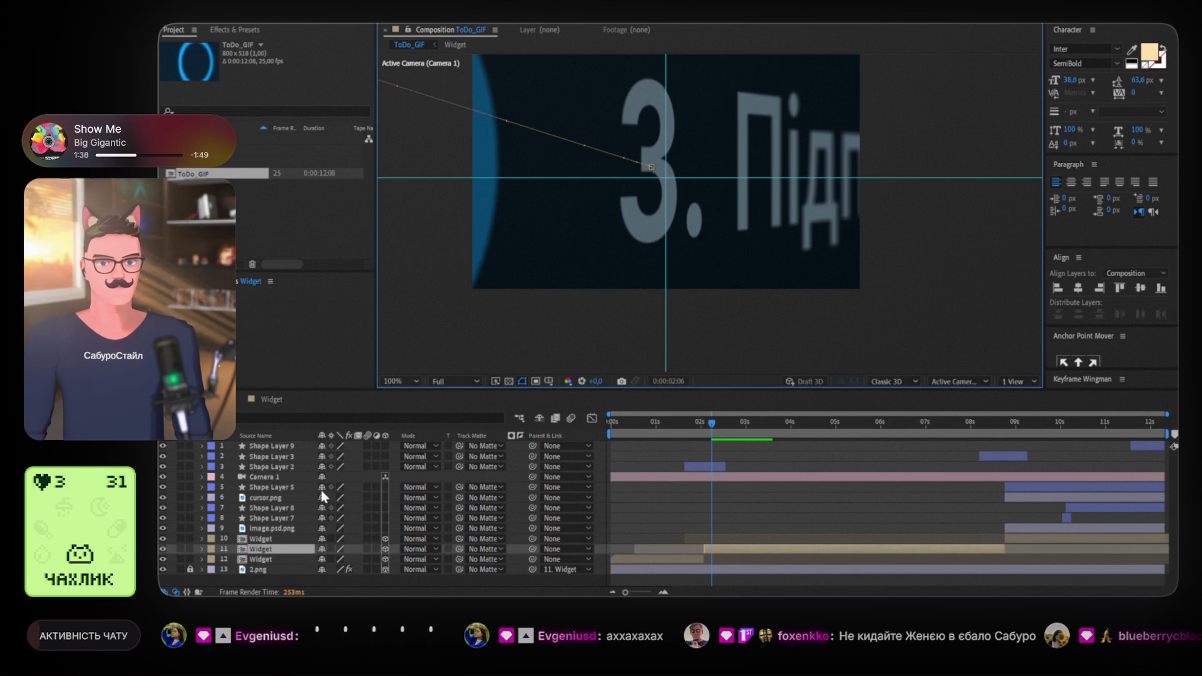
{"action": "left_click", "coordinate": [277, 448]}
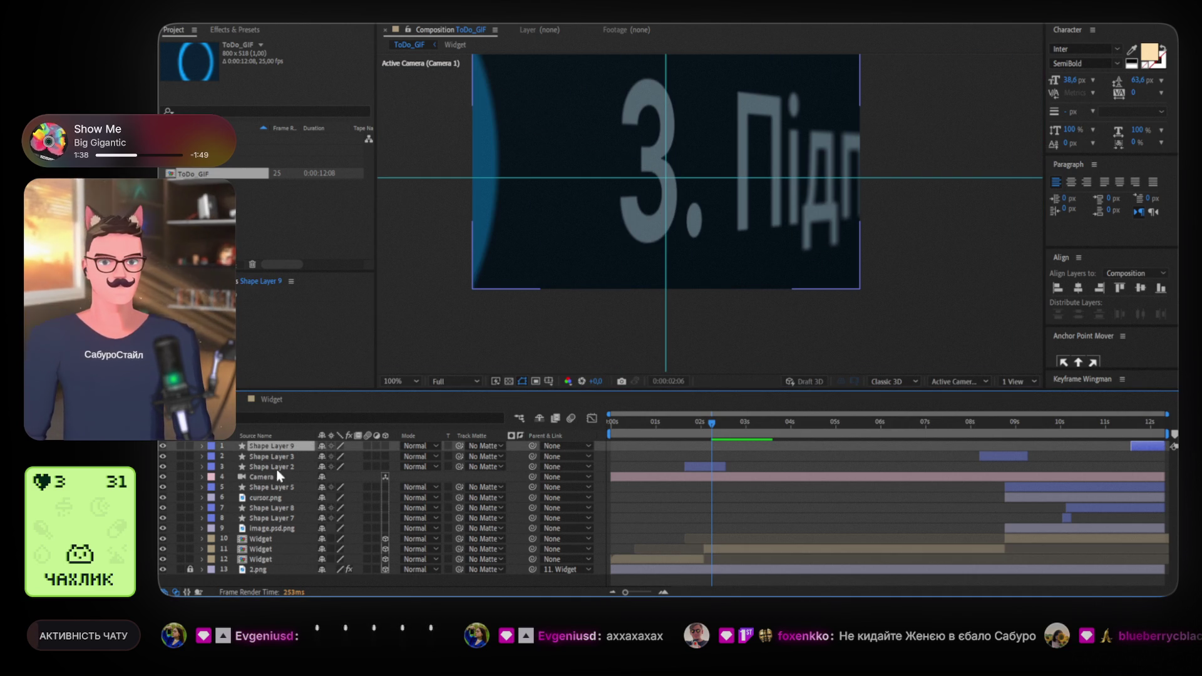
{"action": "left_click", "coordinate": [241, 399]}
Rename ToDo_GIF to LIVE_Alert_GIF and select all layers above 2.png
{"action": "left_click", "coordinate": [192, 174]}
{"action": "key", "text": "Return"}
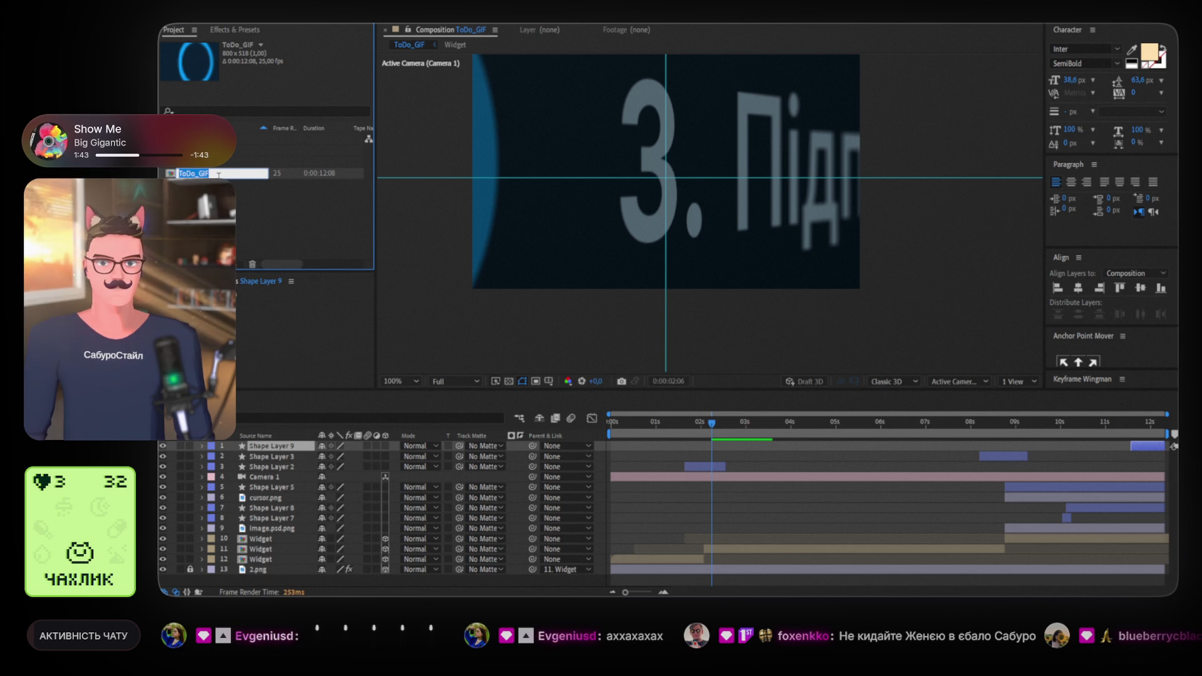
{"action": "type", "text": "A"}
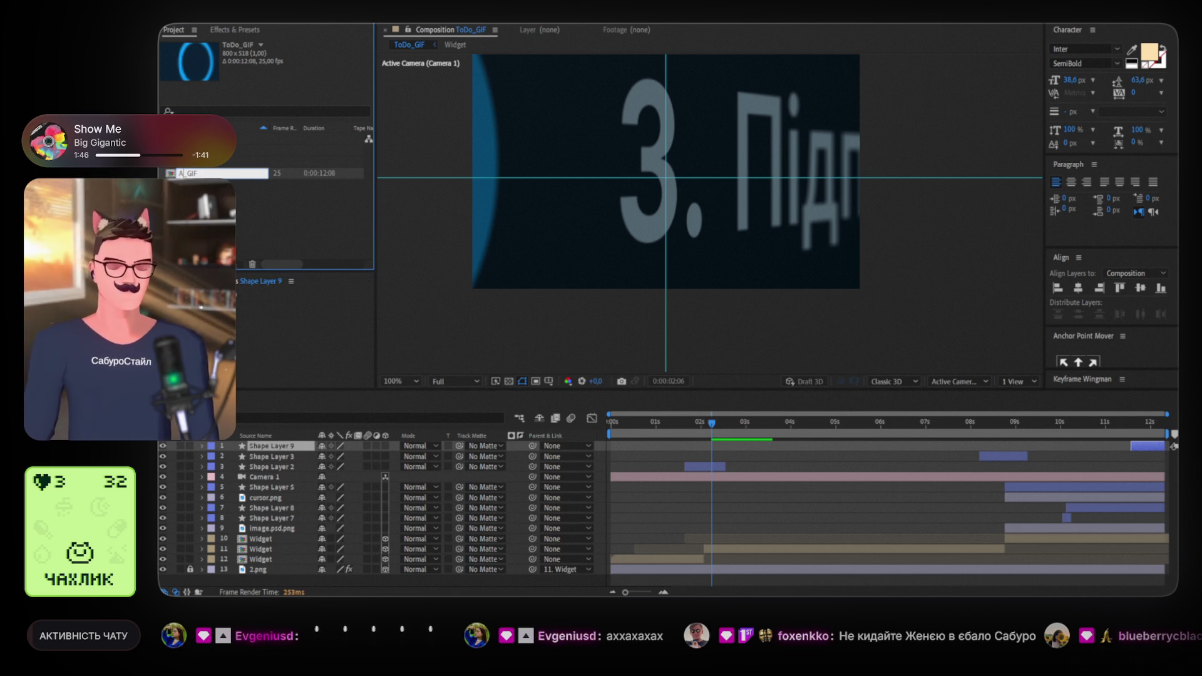
{"action": "type", "text": "IVE_"}
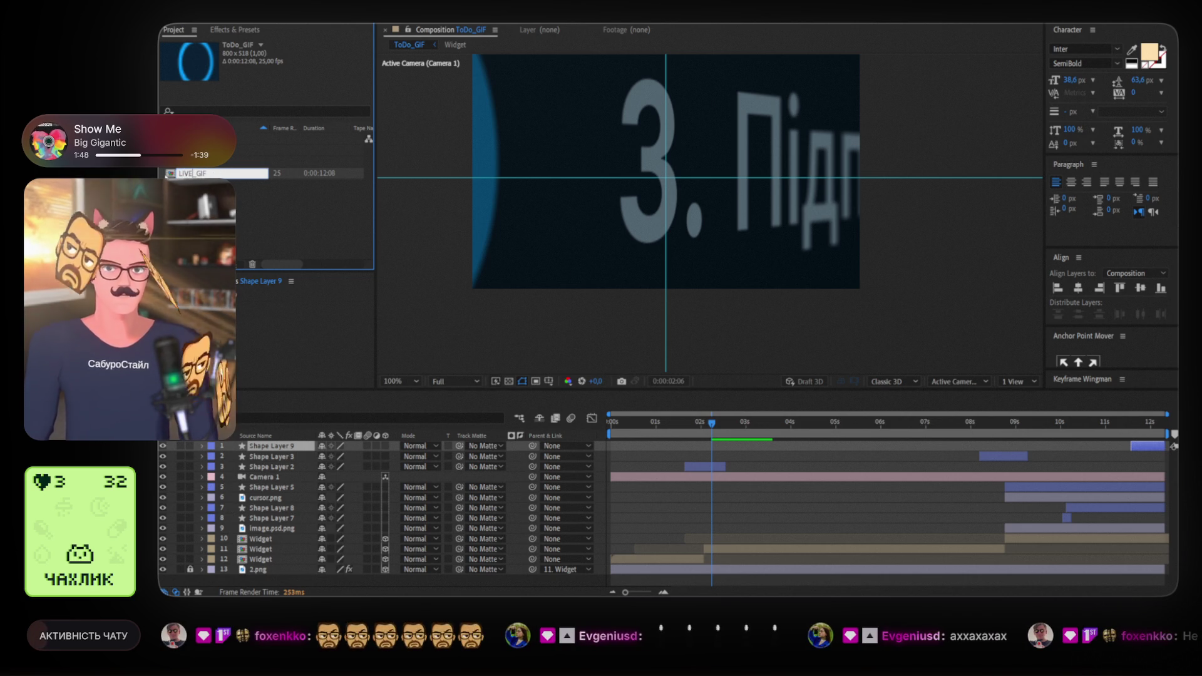
{"action": "type", "text": "Alert_"}
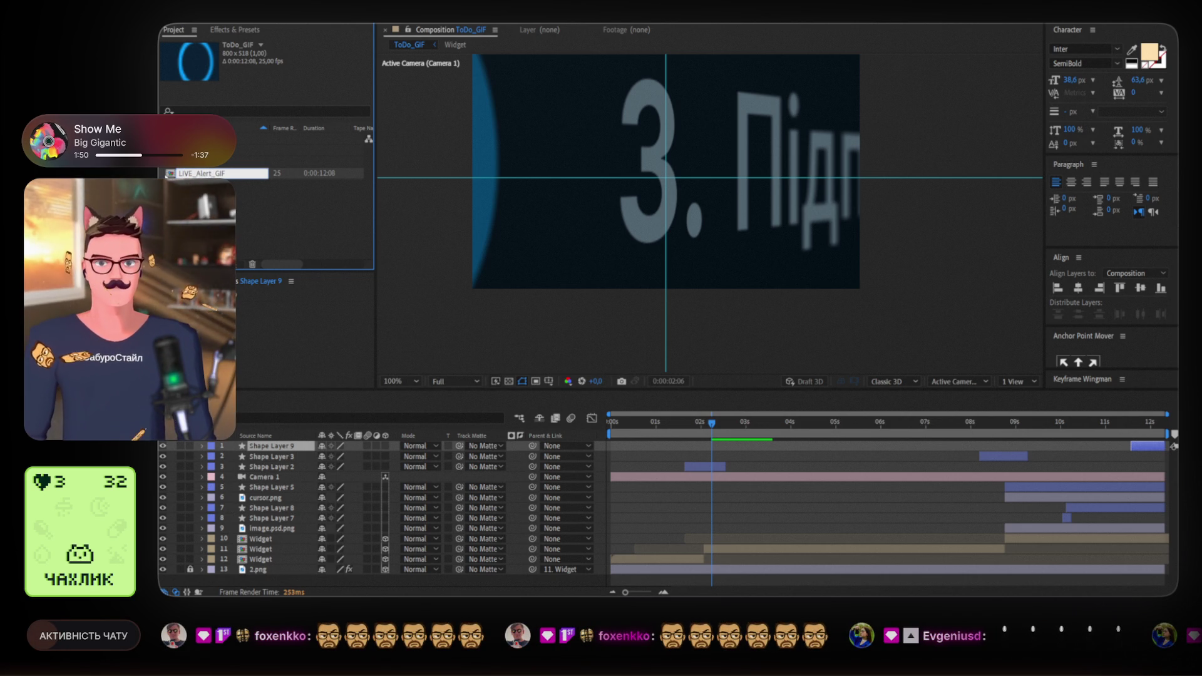
{"action": "key", "text": "Return"}
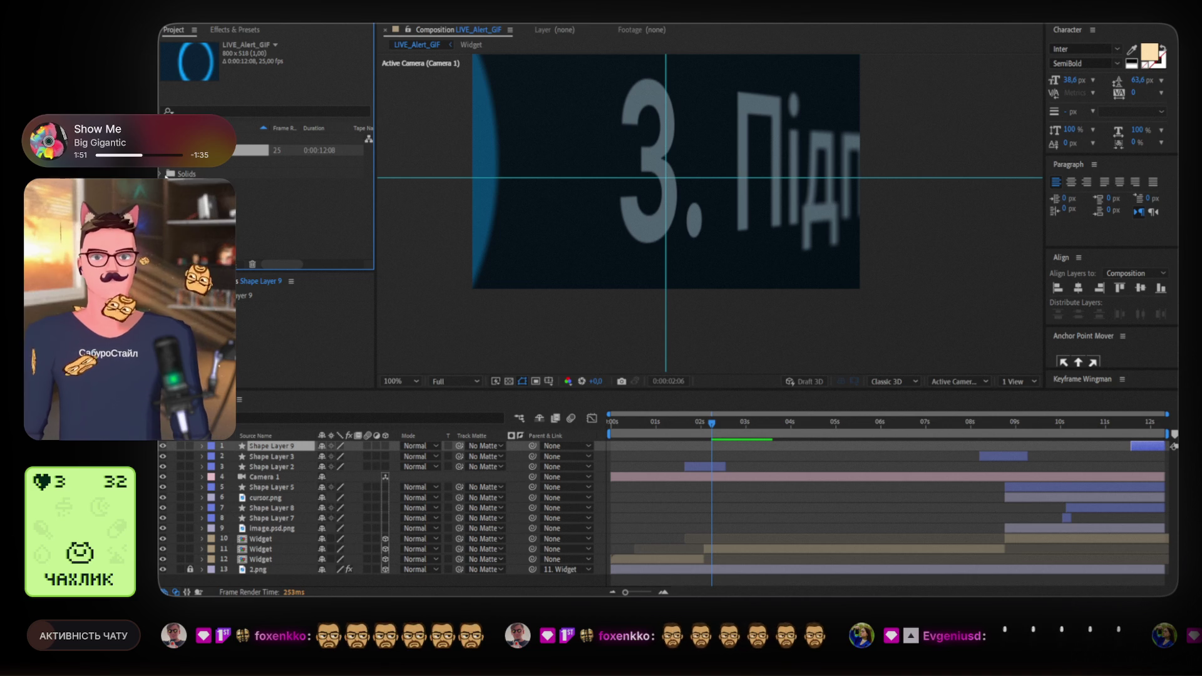
{"action": "left_click", "coordinate": [260, 558], "text": "shift"}
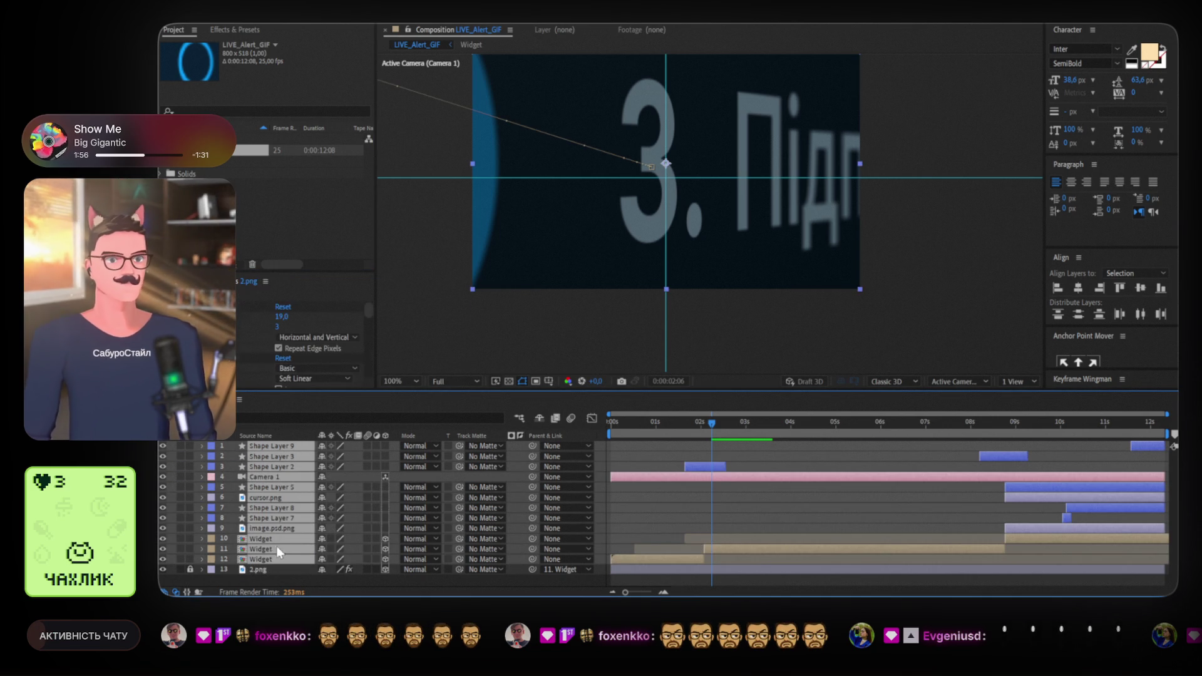
Delete every LIVE_Alert_GIF layer except 2.png
{"action": "key", "text": "Delete"}
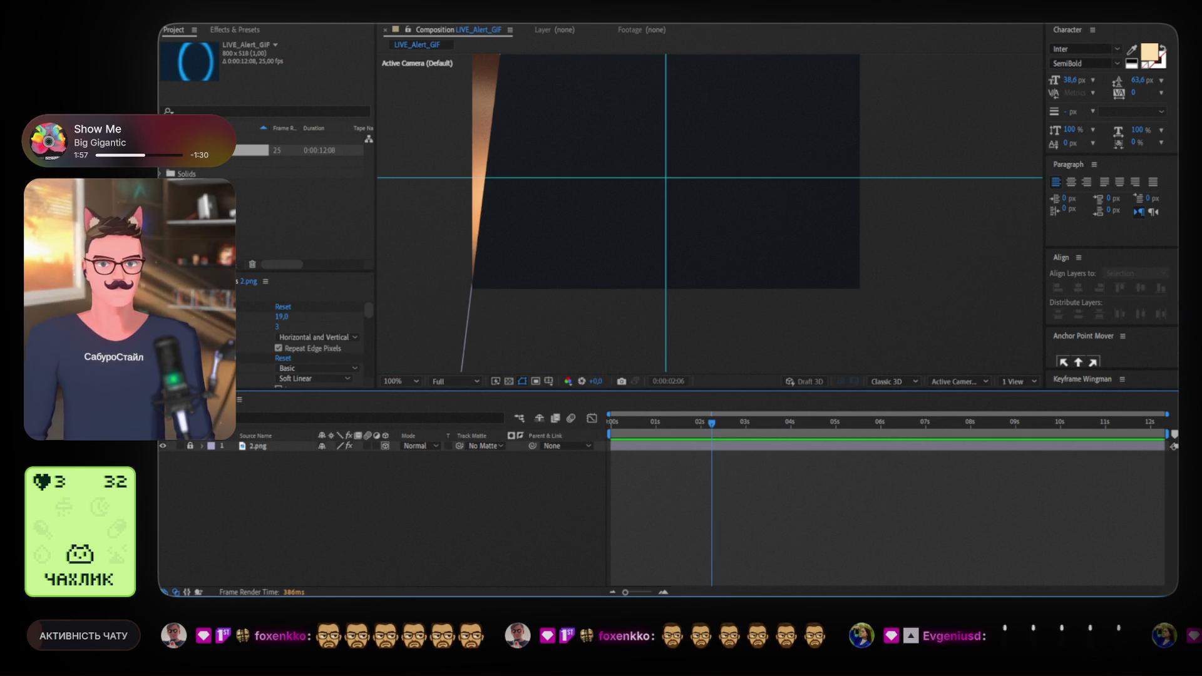
{"action": "key", "text": "ctrl+0"}
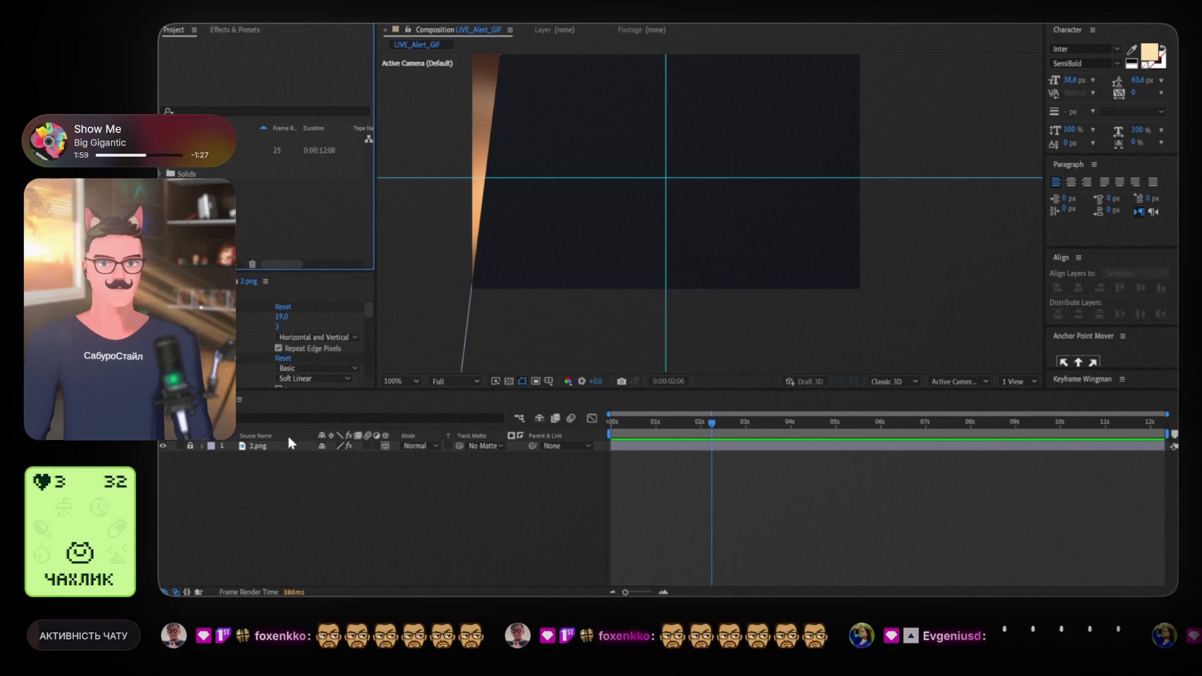
{"action": "left_click", "coordinate": [395, 36]}
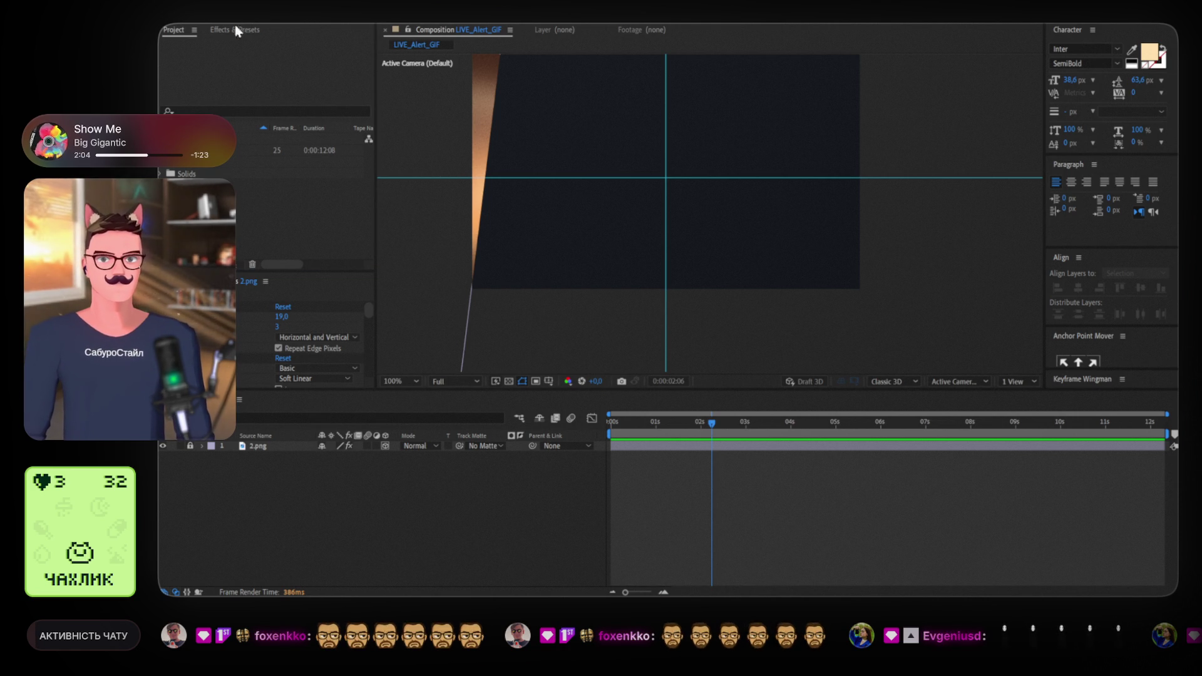
{"action": "left_click", "coordinate": [399, 551]}
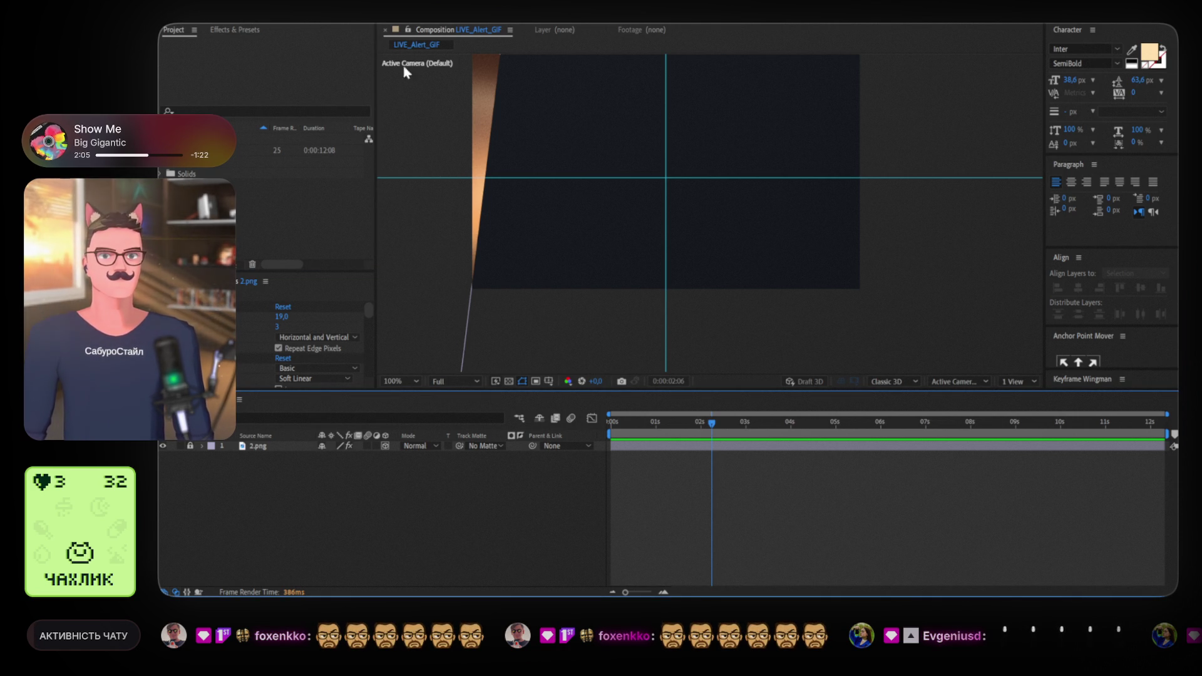
Add a composition-sized dark blue rectangle shape layer and delete 2.png
{"action": "double_click", "coordinate": [306, 23]}
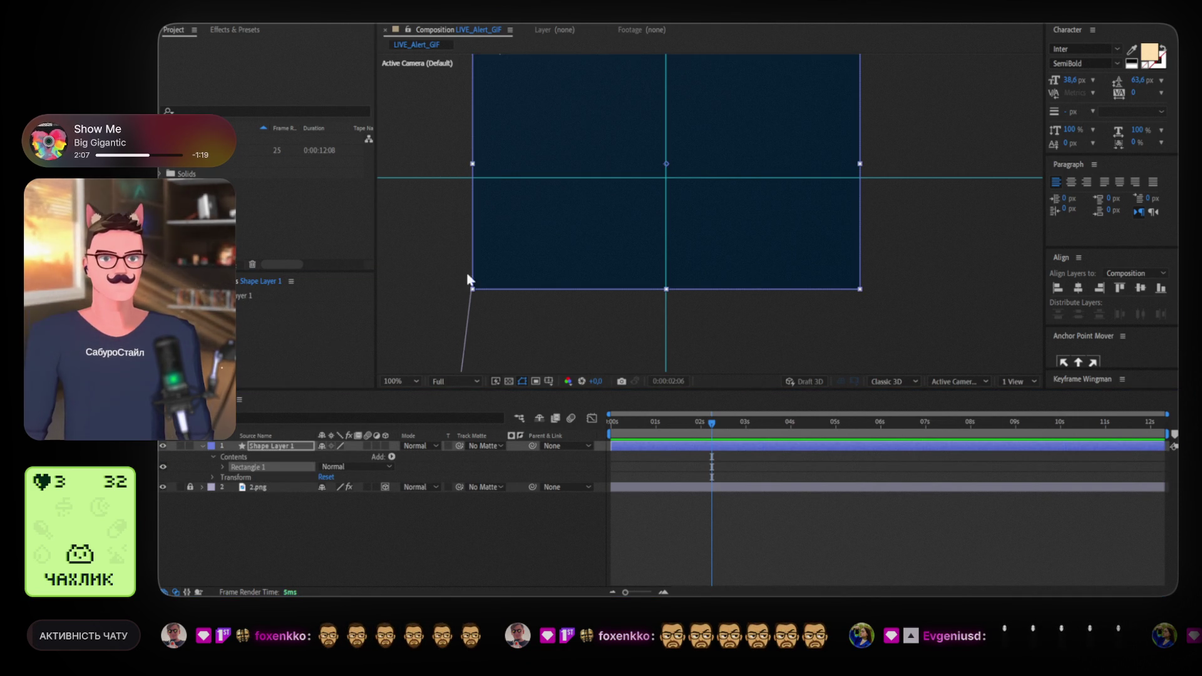
{"action": "key", "text": "F2"}
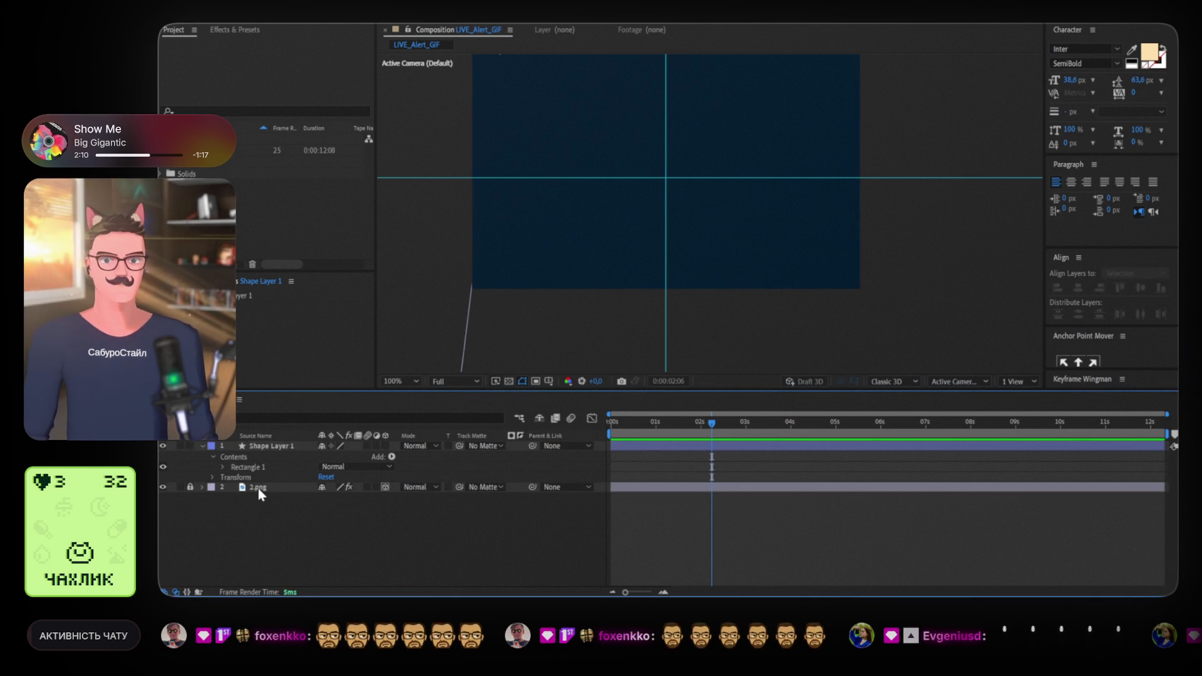
{"action": "left_click", "coordinate": [243, 489]}
{"action": "key", "text": "Delete"}
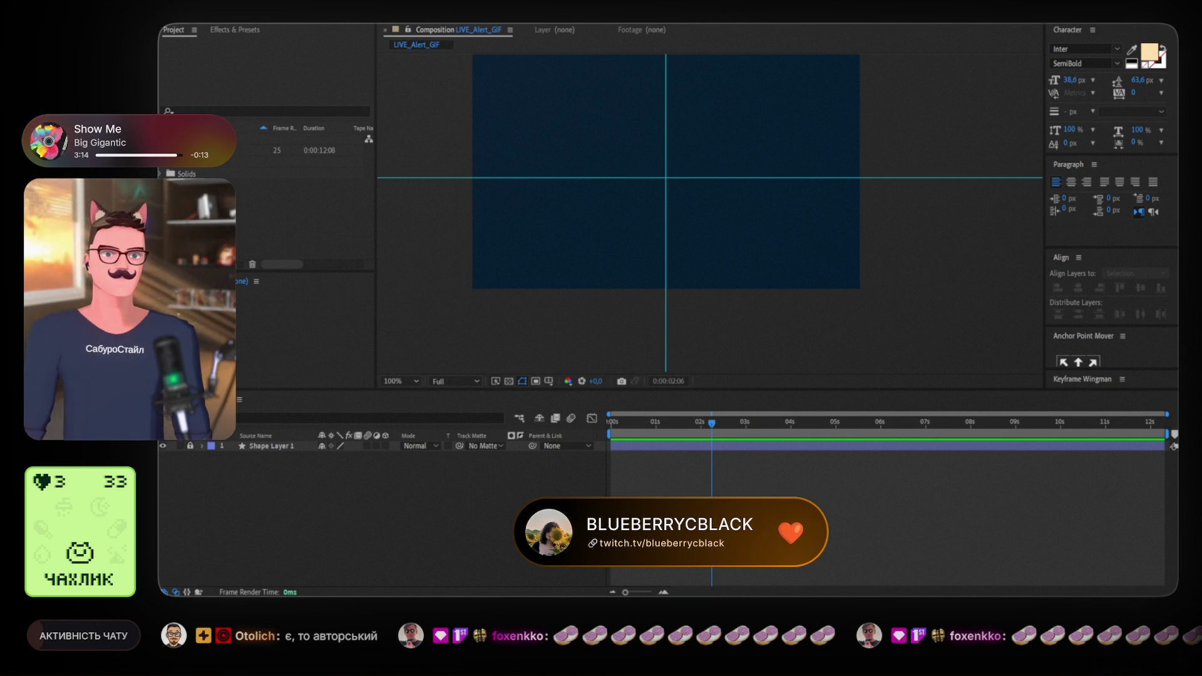
Check the LIVE_Alert_GIF timeline and viewer, which now hold only Shape Layer 1
{"action": "left_click", "coordinate": [582, 488]}
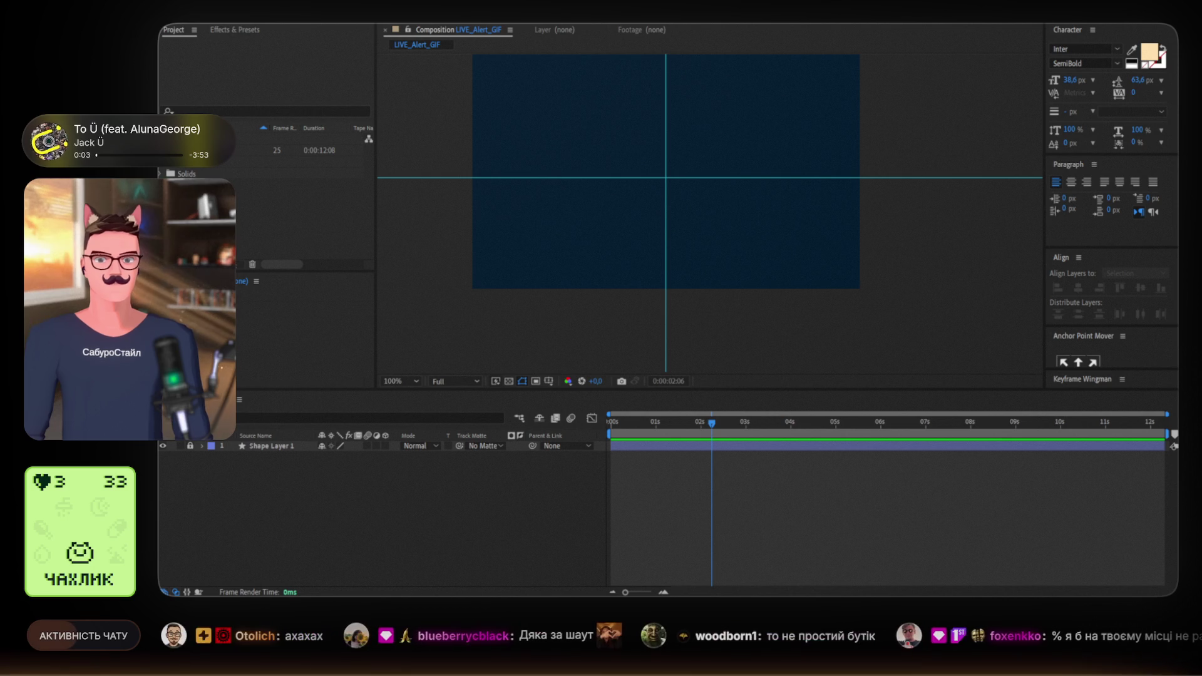
{"action": "left_click", "coordinate": [755, 320]}
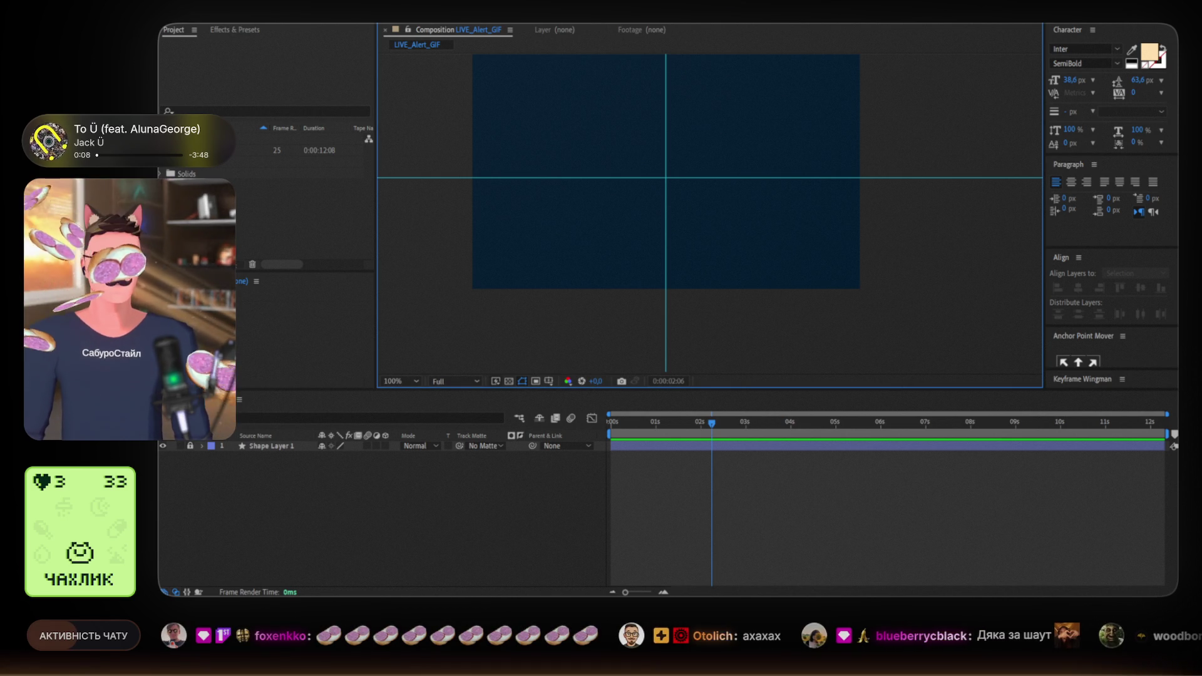
{"action": "left_click", "coordinate": [268, 230]}
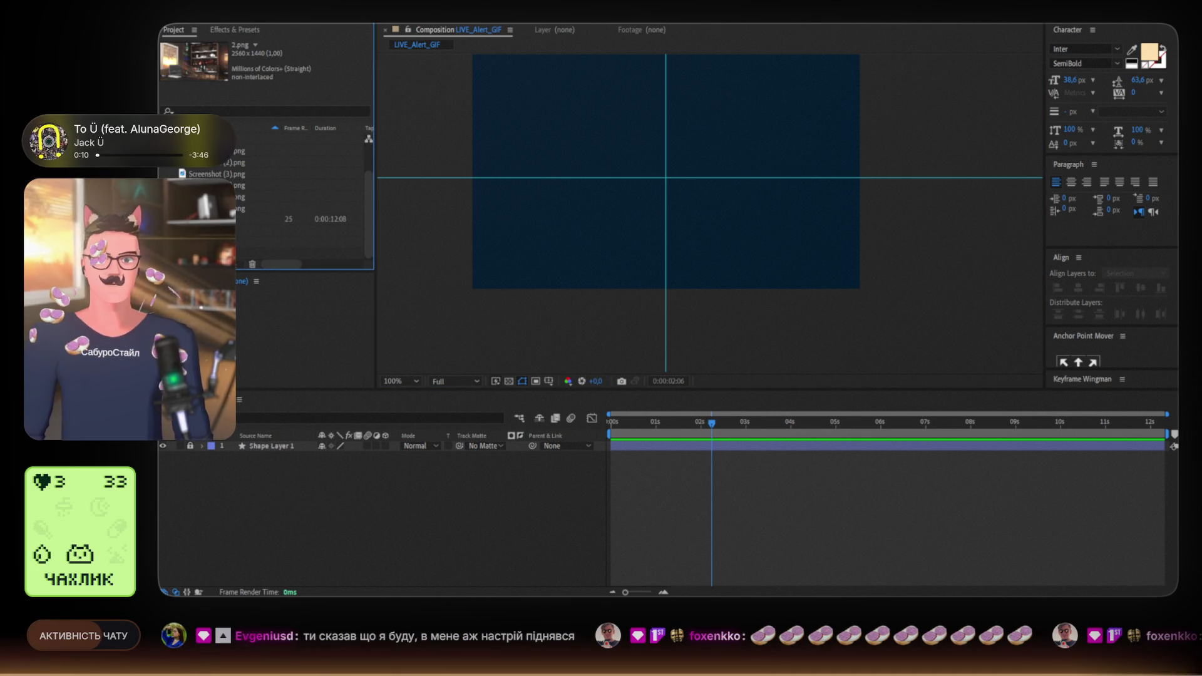
Delete the leftover screenshot PNGs and drag both guides off the composition
{"action": "key", "text": "ctrl+a"}
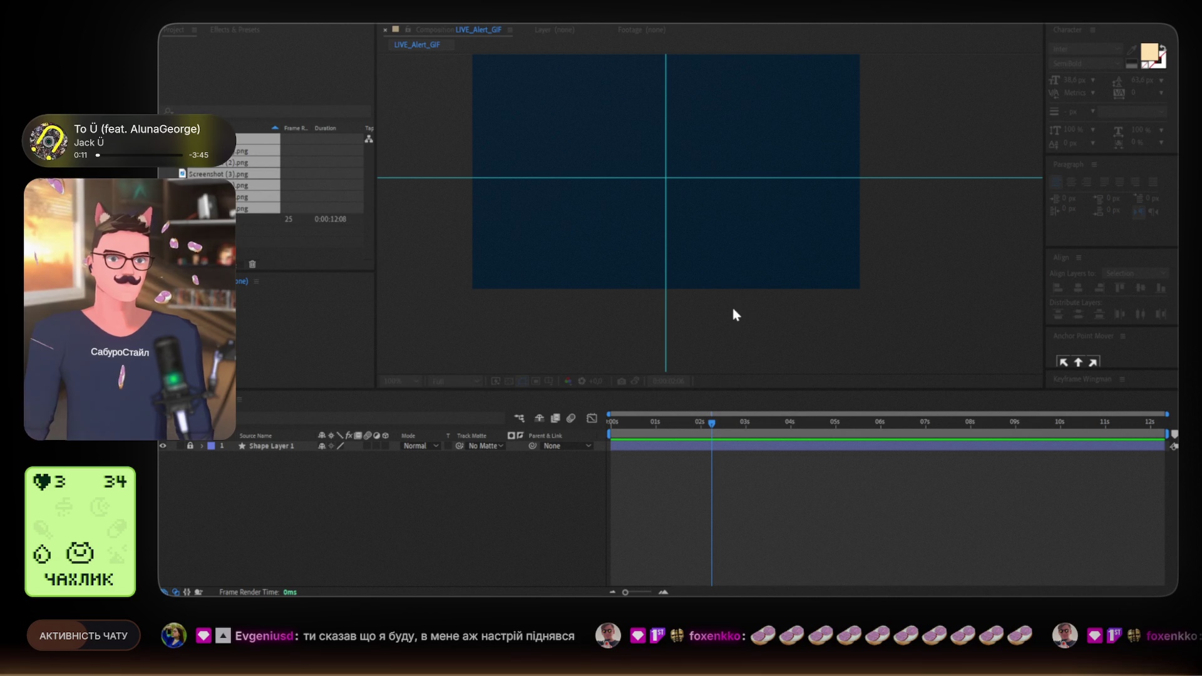
{"action": "key", "text": "Delete"}
{"action": "left_click", "coordinate": [551, 336]}
{"action": "left_click_drag", "start_coordinate": [551, 336], "coordinate": [552, 360]}
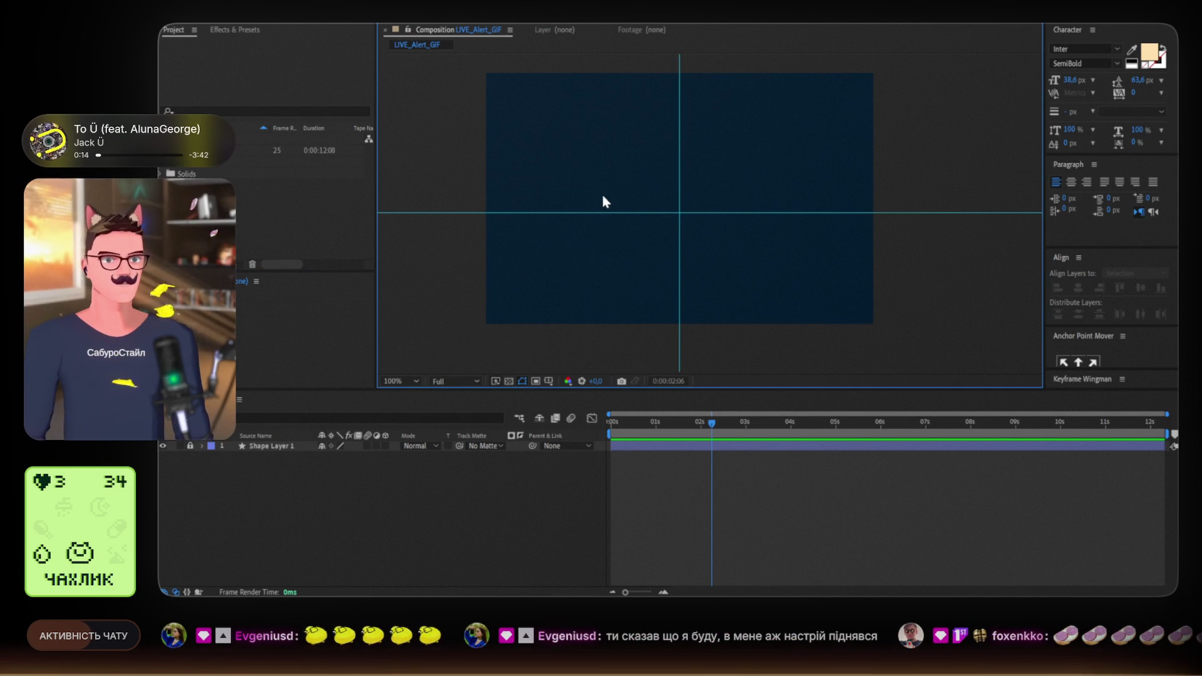
{"action": "left_click_drag", "start_coordinate": [601, 212], "coordinate": [627, 19]}
{"action": "left_click_drag", "start_coordinate": [681, 121], "coordinate": [681, 19]}
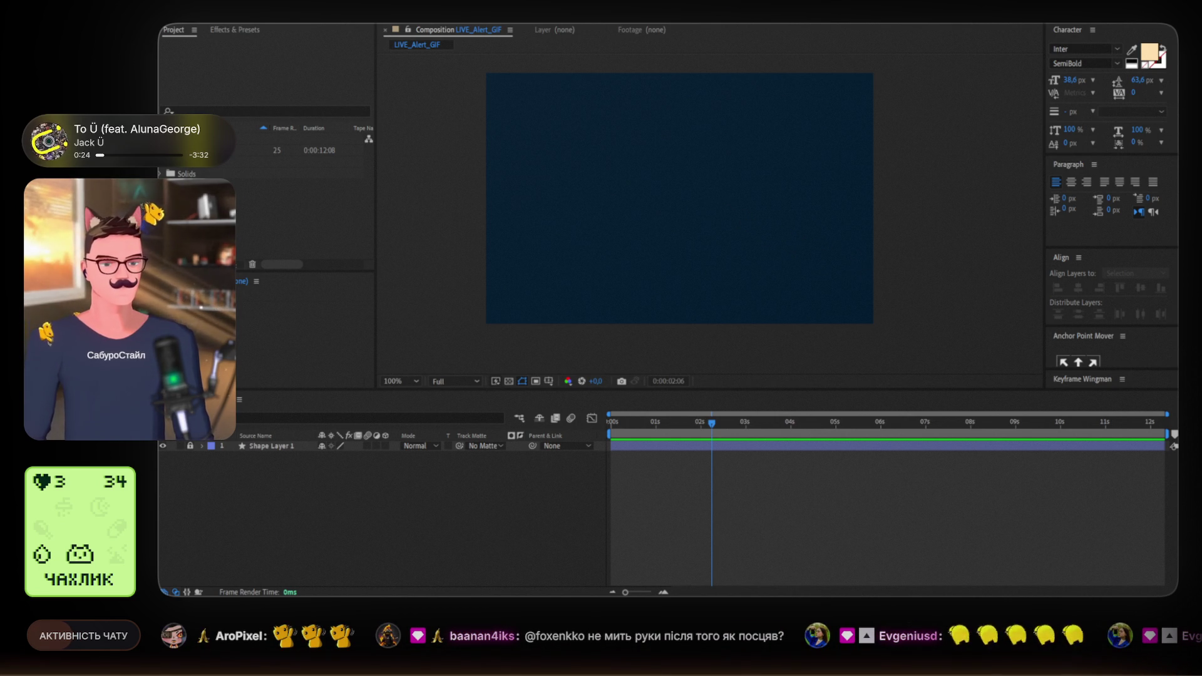
Import the stream recording MP4s and inspect 21-11-2025_22-05-03.mp4 (1920x1080, 30 fps)
{"action": "left_click", "coordinate": [201, 174]}
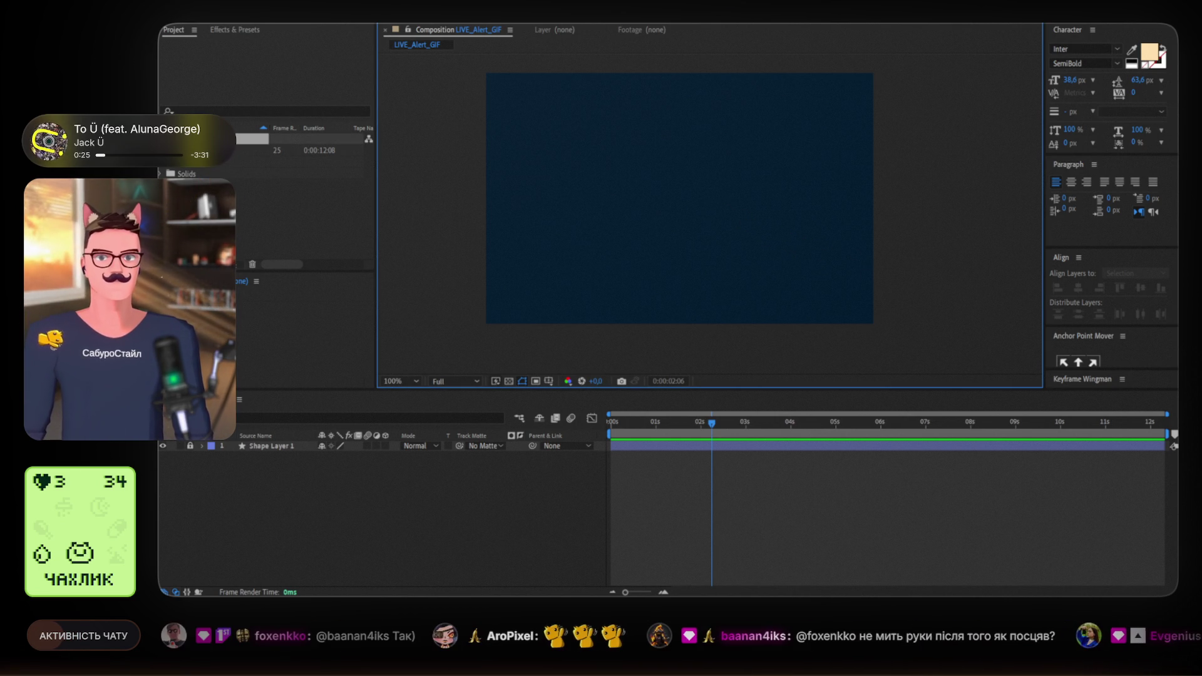
{"action": "key", "text": "ctrl+y"}
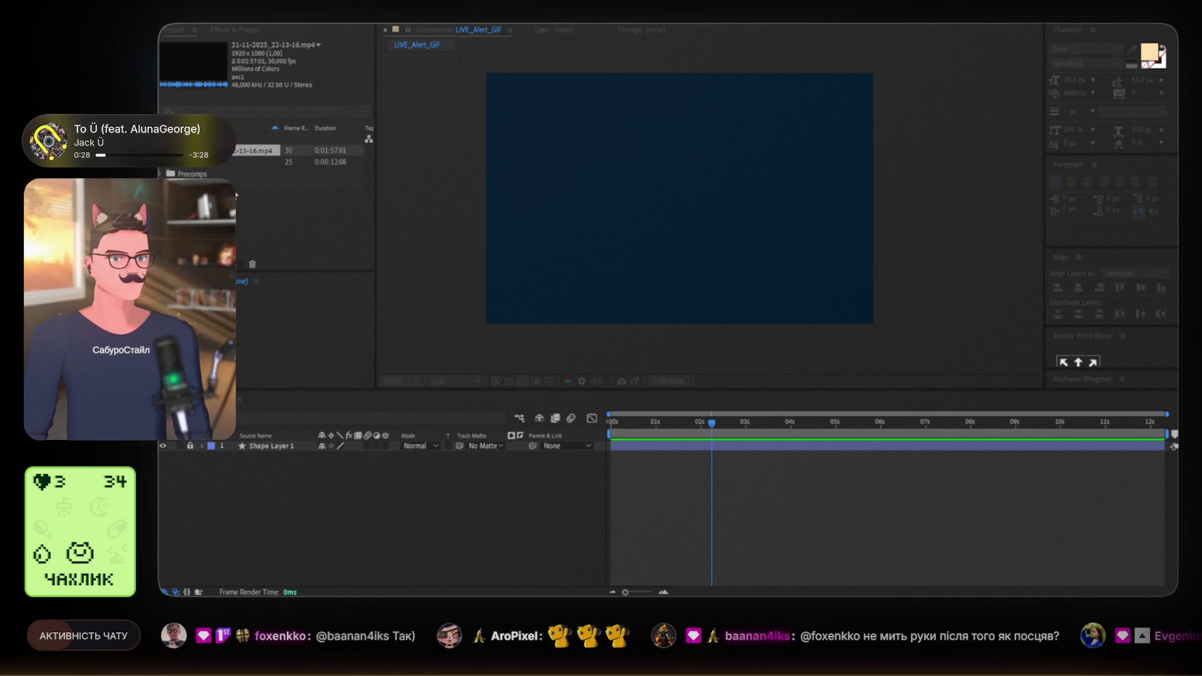
{"action": "left_click", "coordinate": [241, 200]}
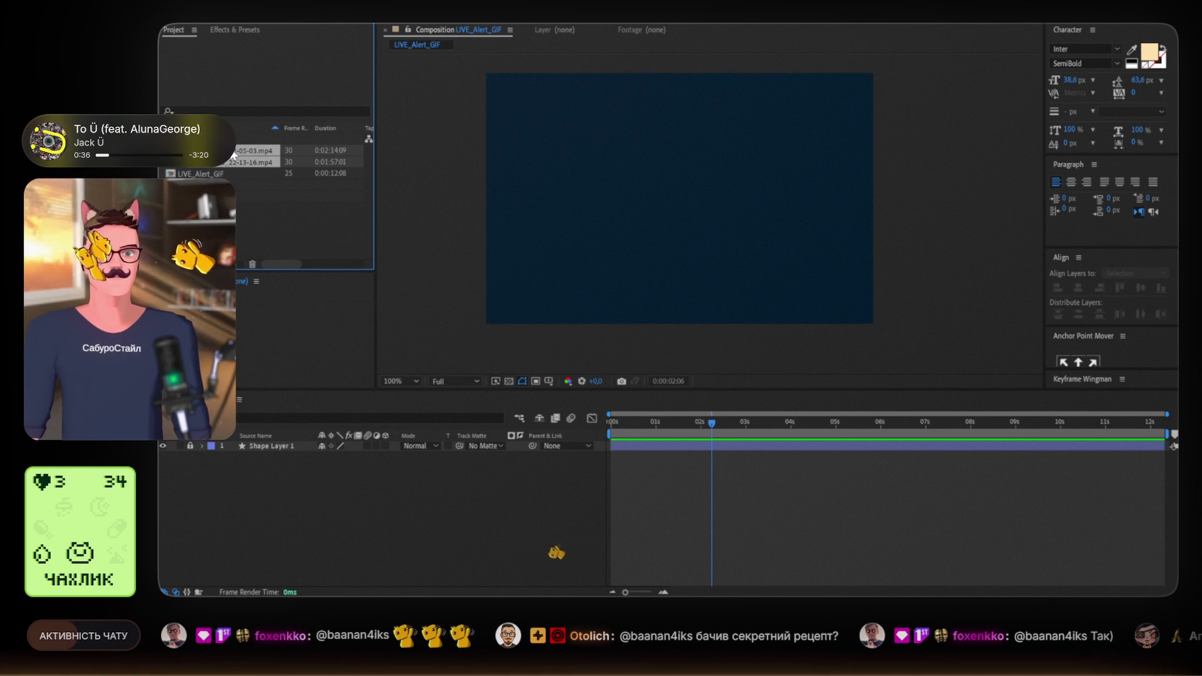
{"action": "left_click", "coordinate": [248, 150]}
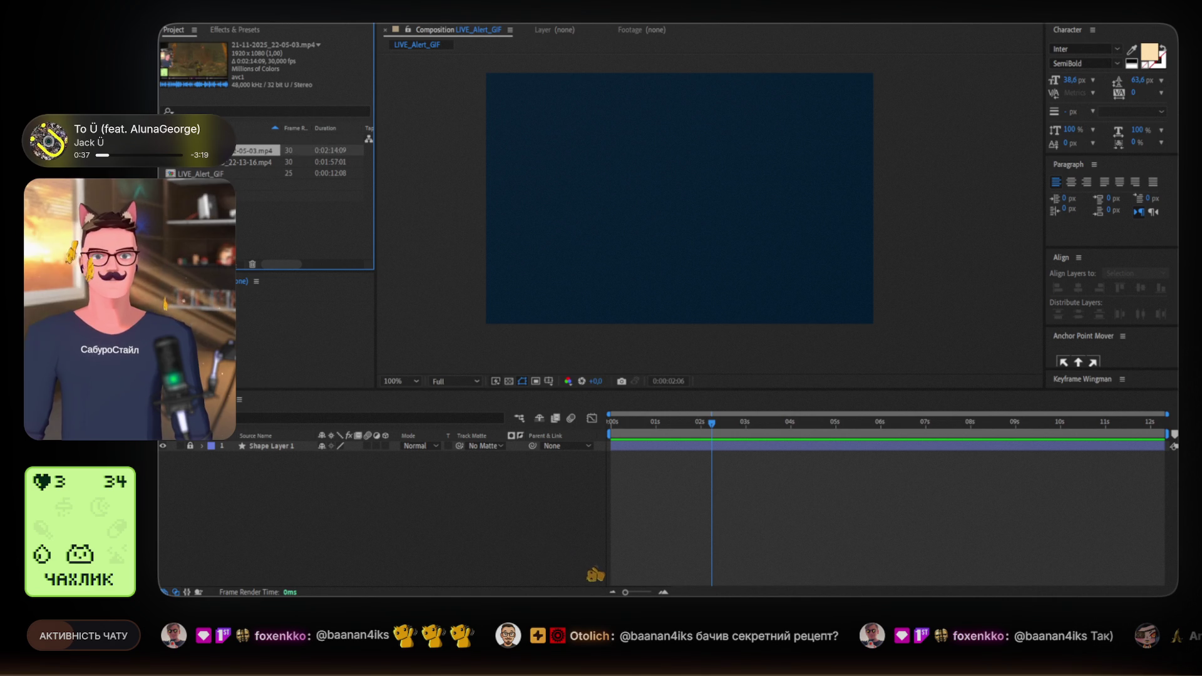
Add the 22-05-03 recording to LIVE_Alert_GIF and scrub back to about 4 seconds
{"action": "left_click", "coordinate": [225, 162]}
{"action": "mouse_move", "coordinate": [247, 150]}
{"action": "left_mouse_down"}
{"action": "mouse_move", "coordinate": [231, 214]}
{"action": "mouse_move", "coordinate": [656, 212]}
{"action": "mouse_move", "coordinate": [745, 54]}
{"action": "mouse_move", "coordinate": [670, 82]}
{"action": "left_mouse_up"}
{"action": "mouse_move", "coordinate": [698, 432]}
{"action": "left_mouse_down"}
{"action": "mouse_move", "coordinate": [675, 424]}
{"action": "mouse_move", "coordinate": [1001, 418]}
{"action": "mouse_move", "coordinate": [947, 415]}
{"action": "mouse_move", "coordinate": [1107, 427]}
{"action": "left_mouse_up"}
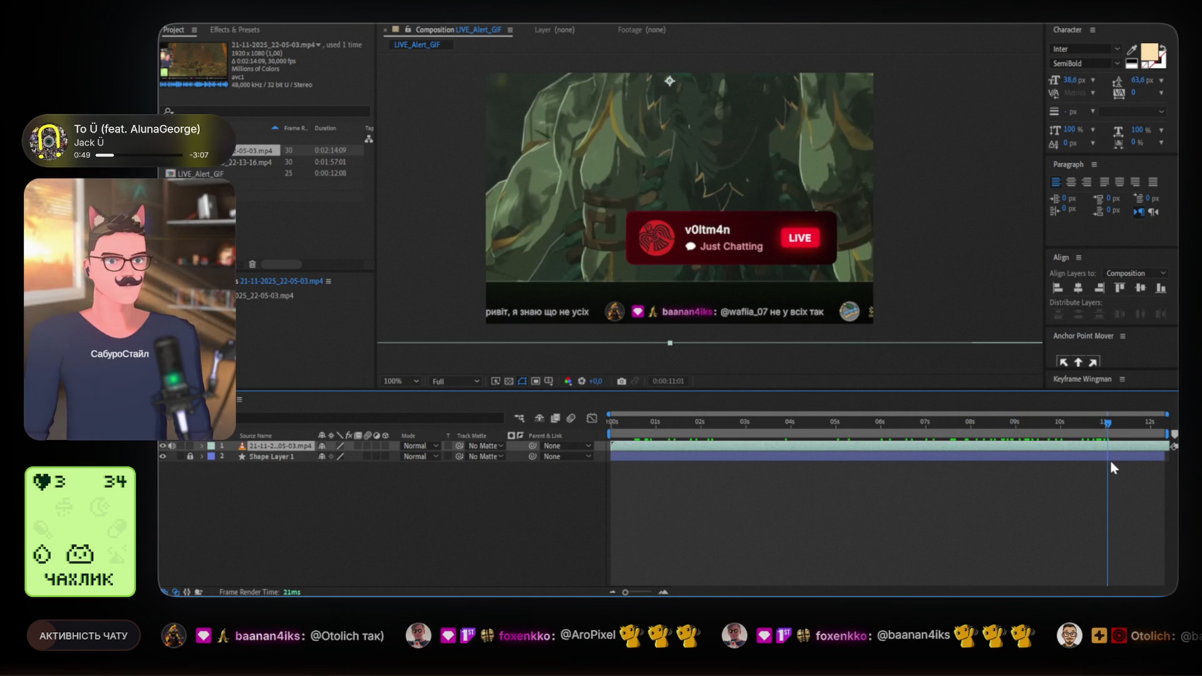
{"action": "left_click_drag", "start_coordinate": [1075, 425], "coordinate": [795, 426]}
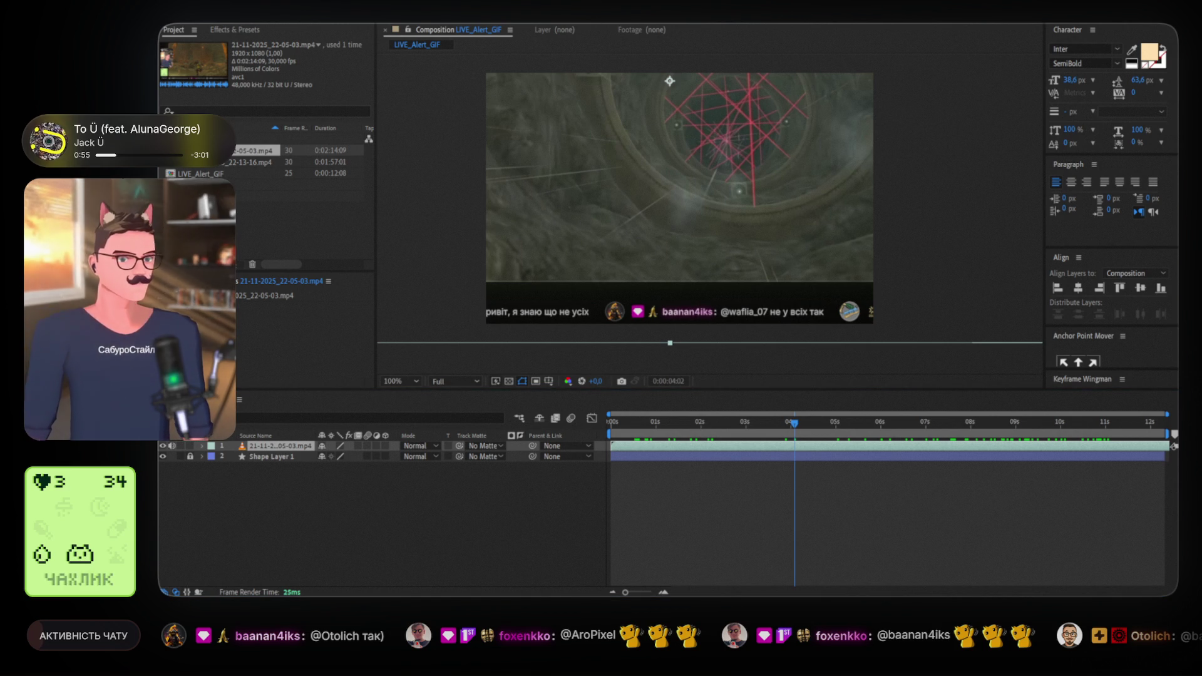
Pan the composition view and play a preview of LIVE_Alert_GIF
{"action": "scroll", "coordinate": [806, 223], "scroll_direction": "down", "scroll_amount": 3}
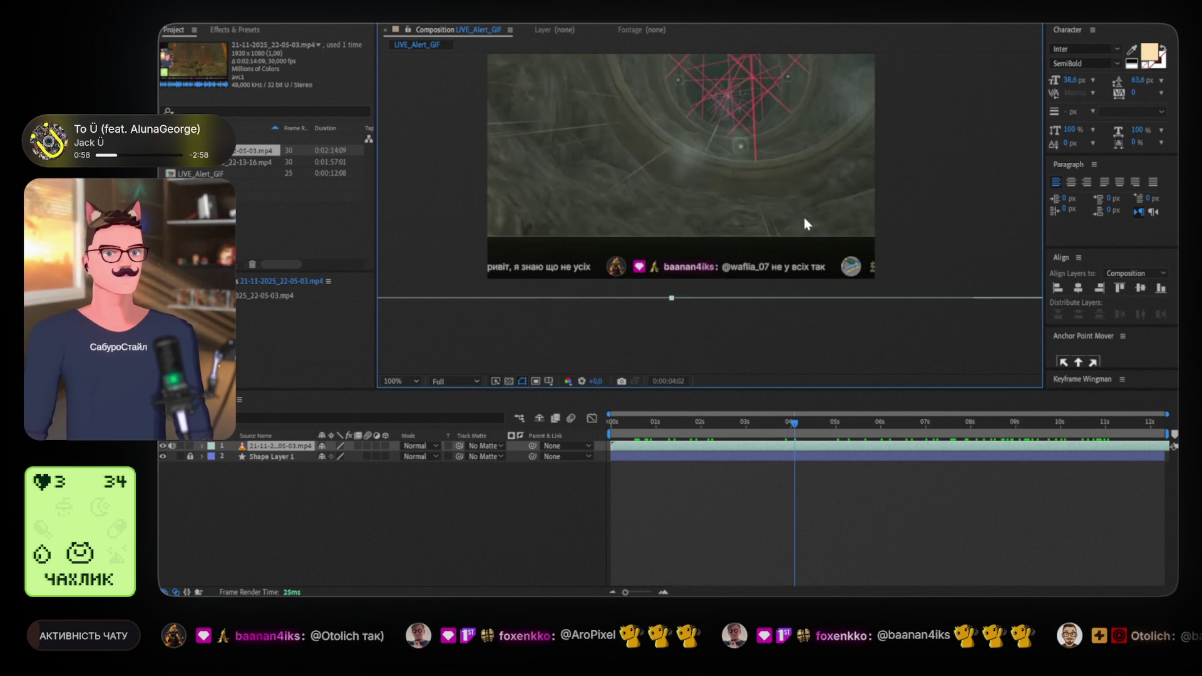
{"action": "left_click_drag", "start_coordinate": [804, 216], "coordinate": [799, 283]}
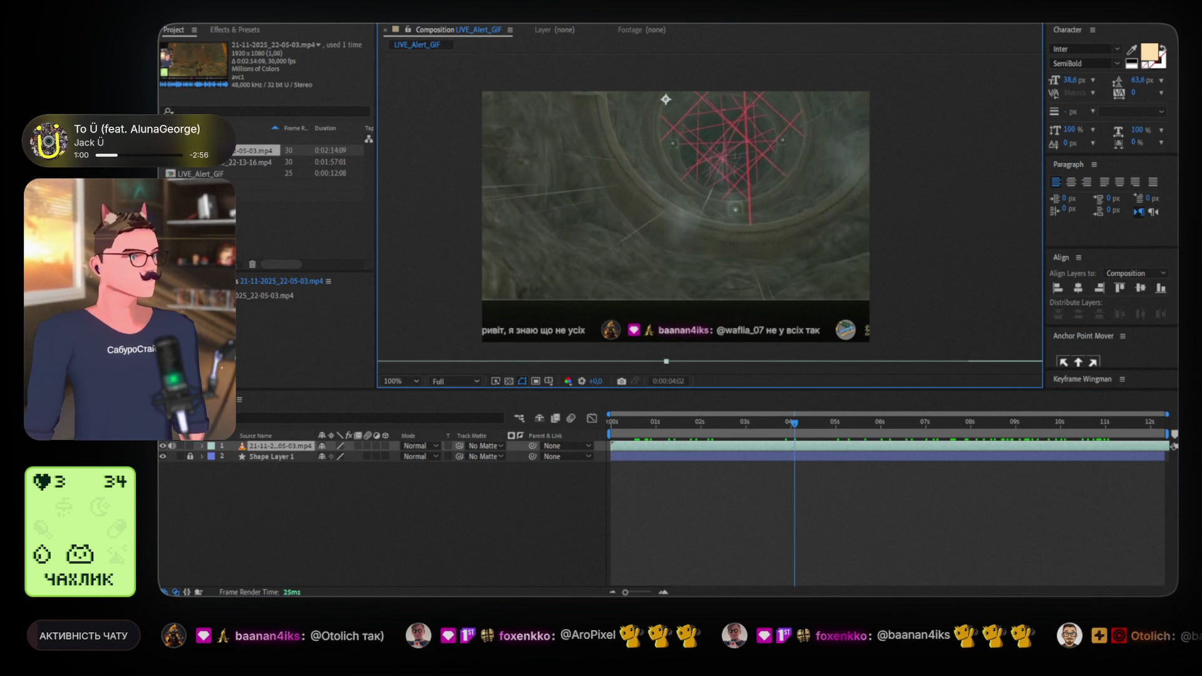
{"action": "left_click", "coordinate": [822, 456]}
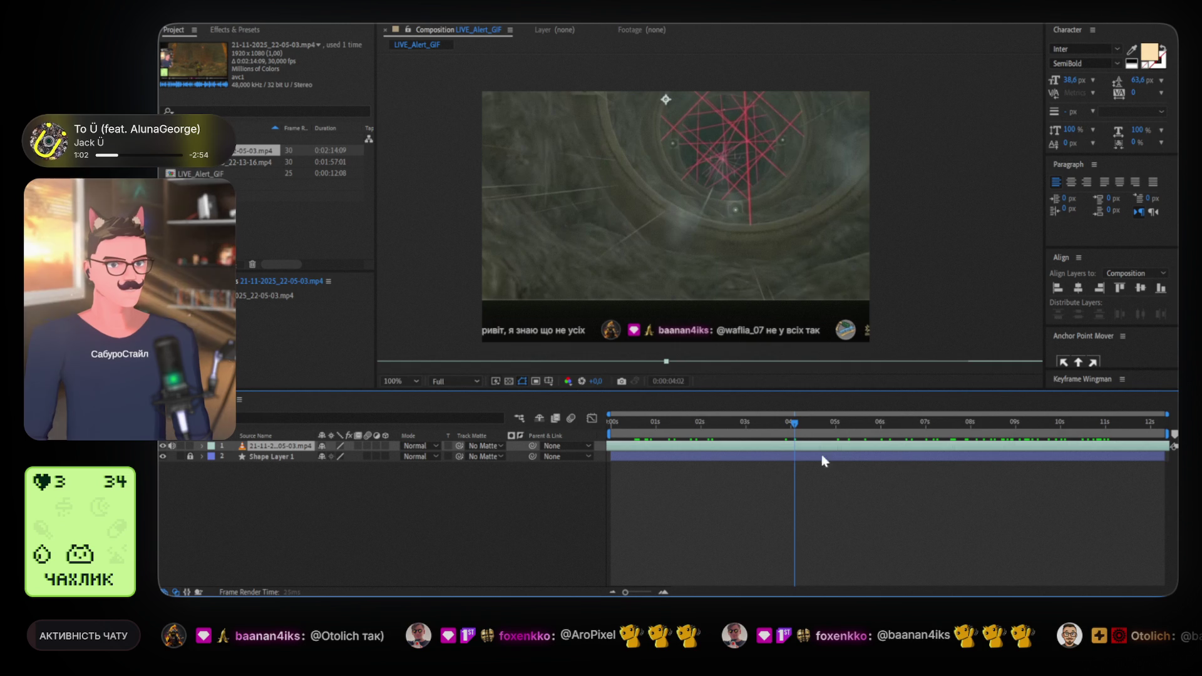
{"action": "key", "text": "space"}
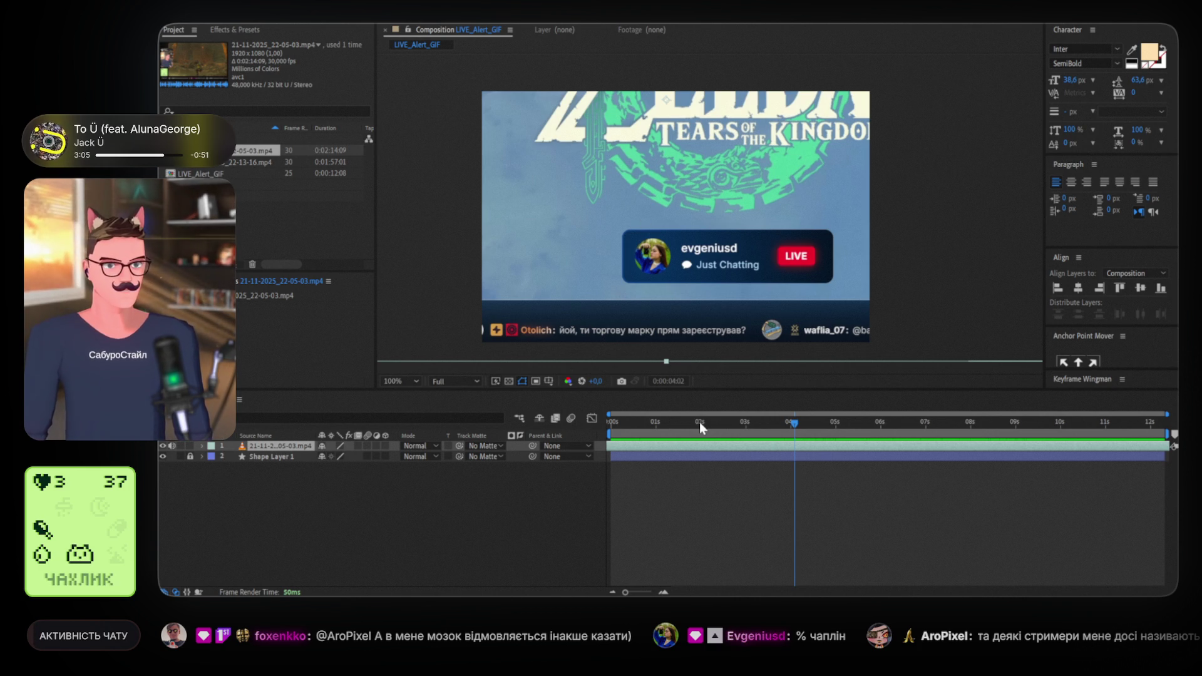
{"action": "left_click", "coordinate": [200, 163]}
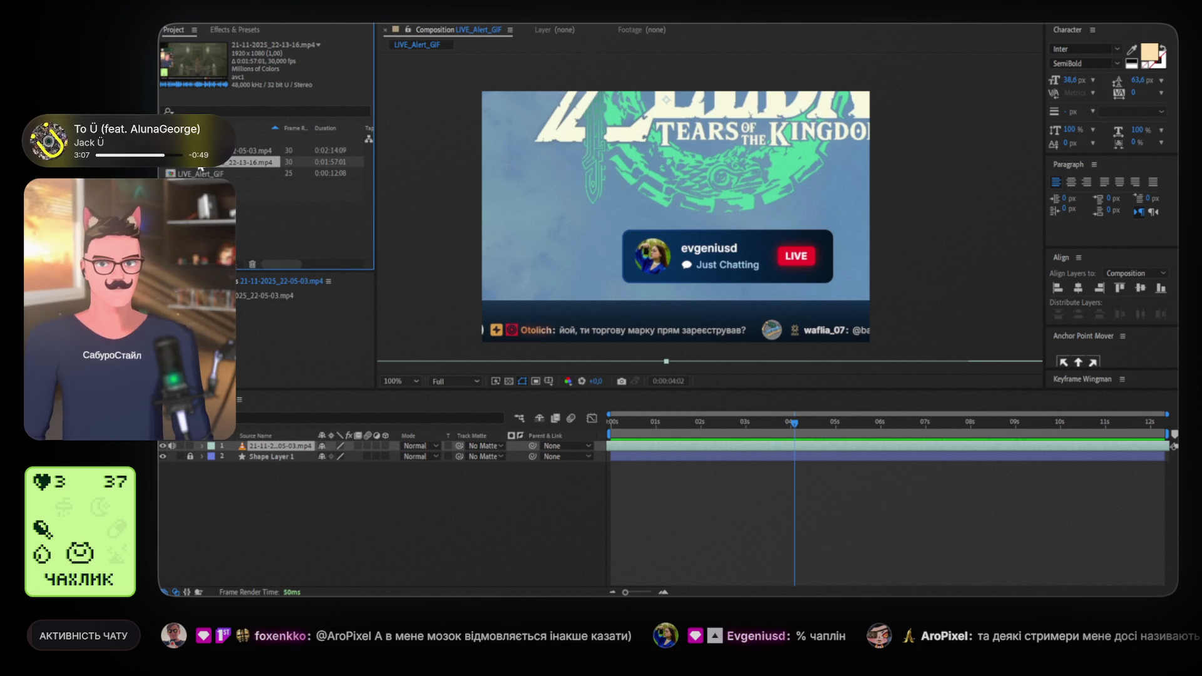
{"action": "left_click", "coordinate": [228, 154]}
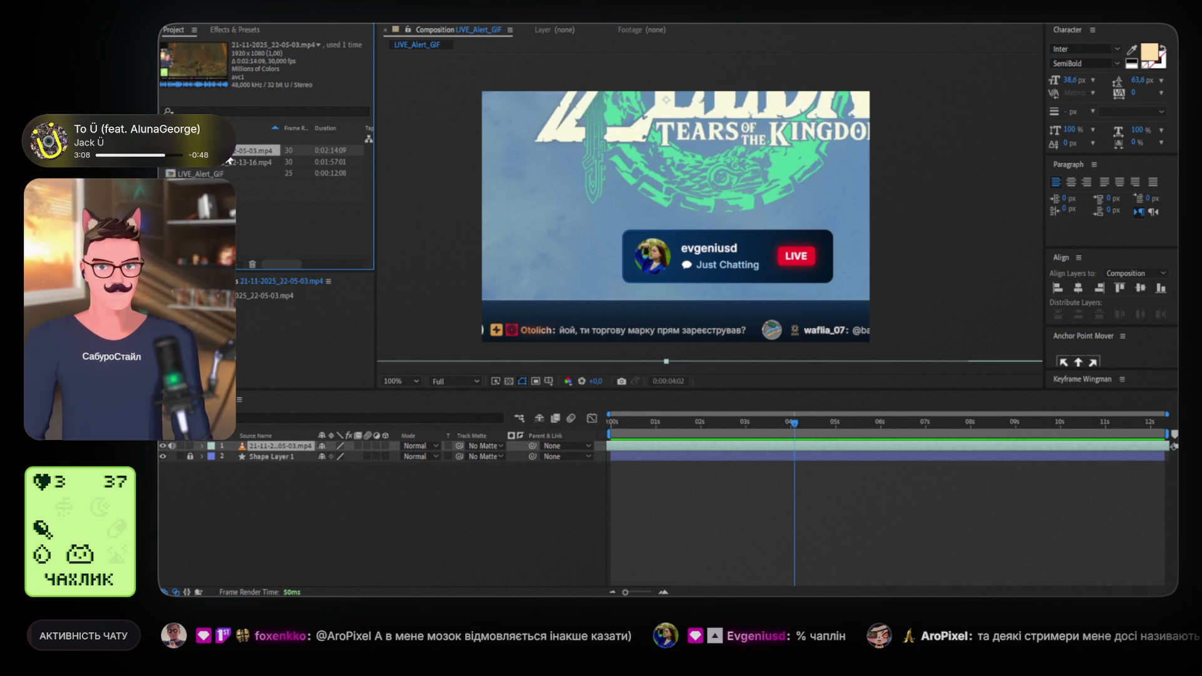
{"action": "left_click", "coordinate": [224, 163], "text": "shift"}
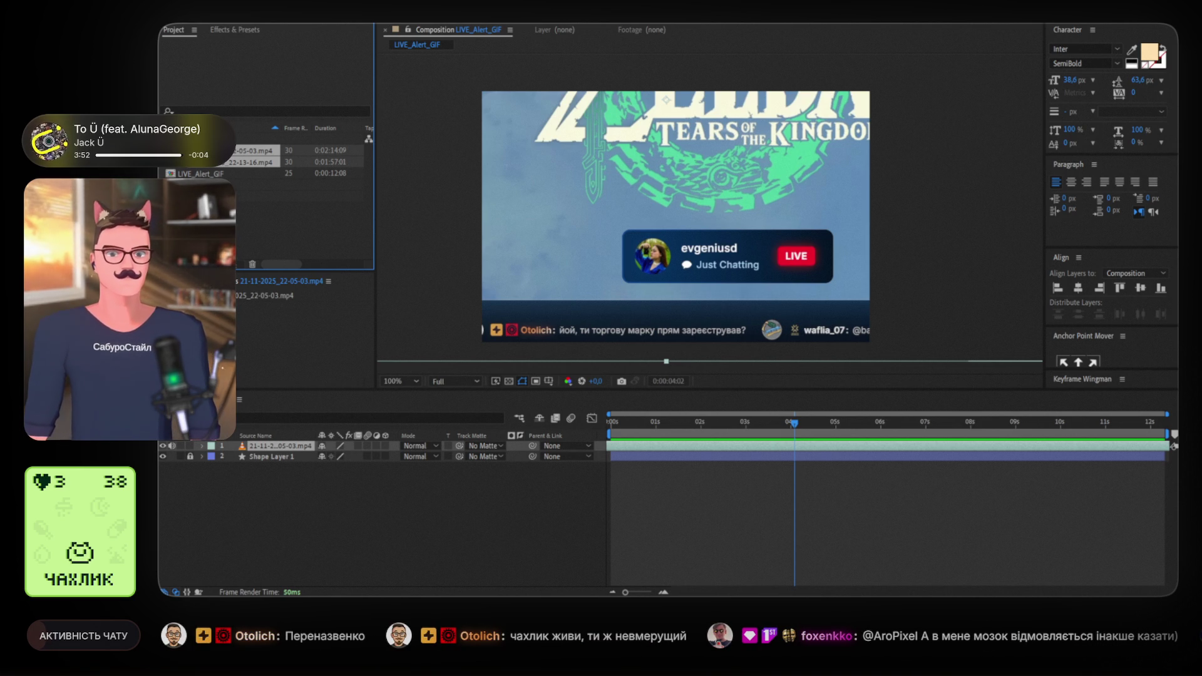
{"action": "left_click", "coordinate": [242, 164]}
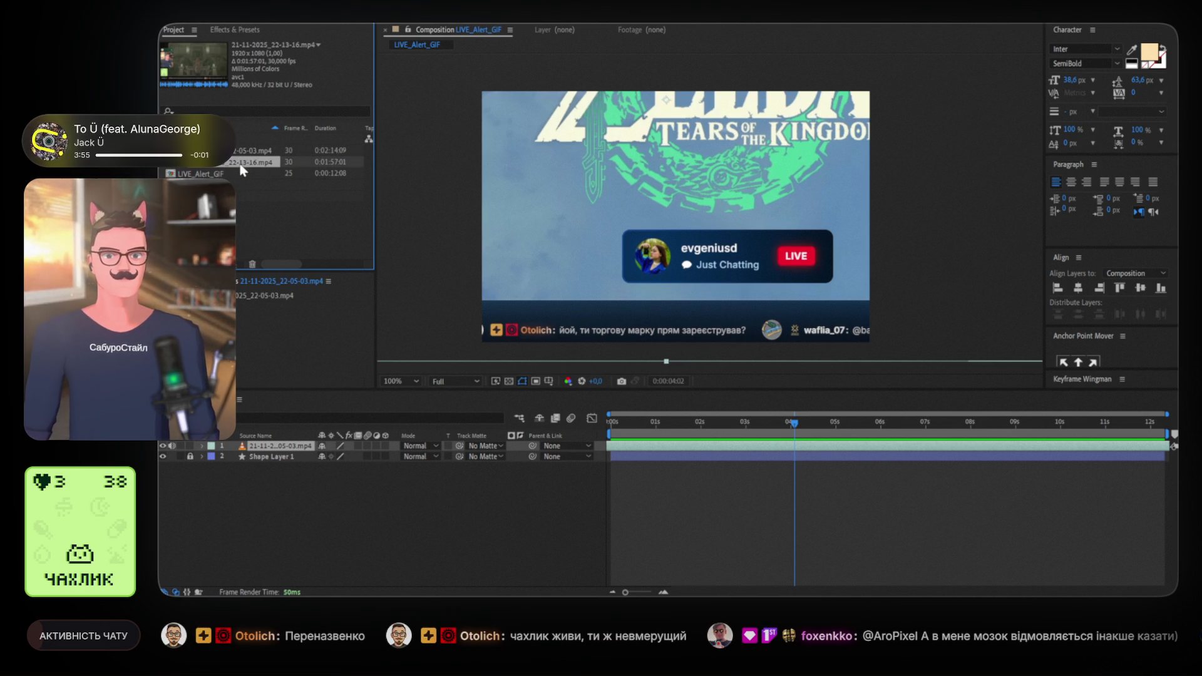
{"action": "left_click", "coordinate": [250, 153]}
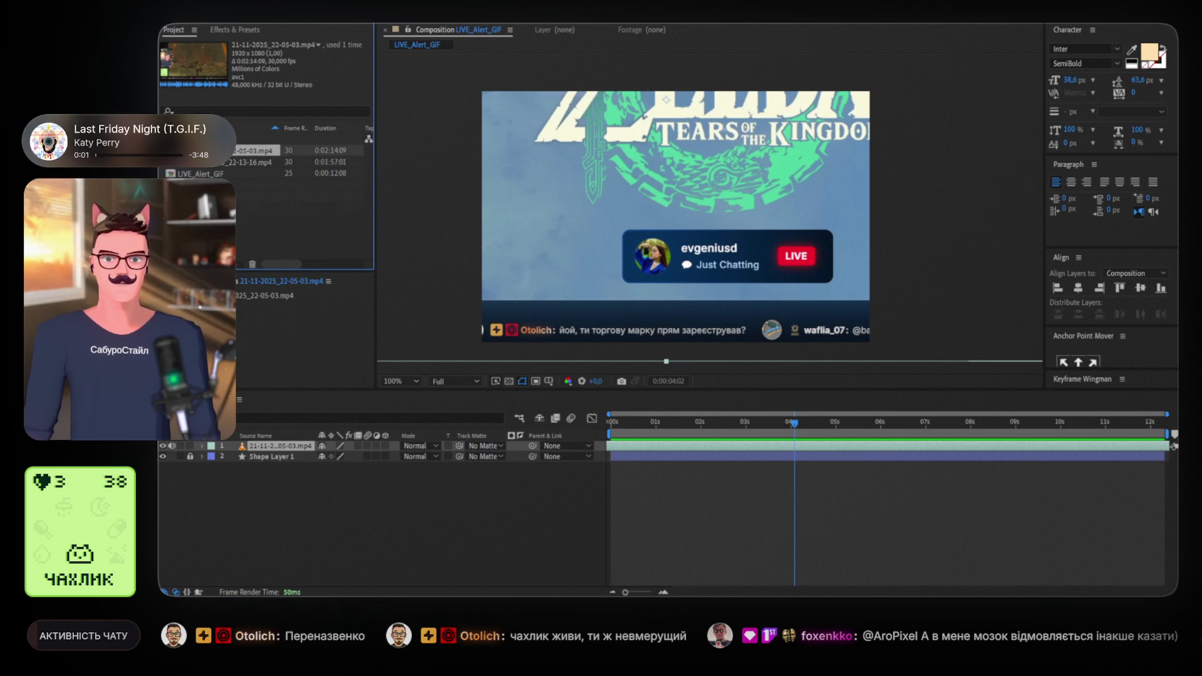
Create a new composition from the 22-05-03 recording
{"action": "left_click_drag", "start_coordinate": [249, 151], "coordinate": [524, 160]}
{"action": "scroll", "coordinate": [776, 247], "scroll_direction": "down", "scroll_amount": 2}
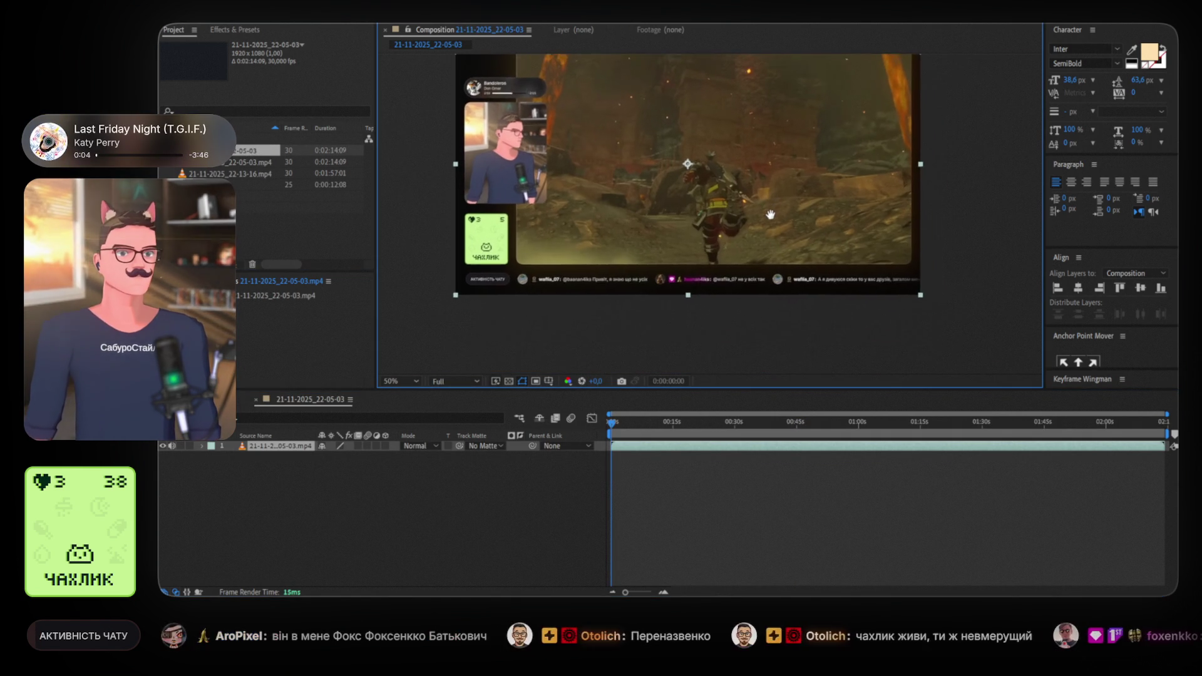
{"action": "left_click_drag", "start_coordinate": [770, 215], "coordinate": [766, 226]}
Scrub the timeline to the frame near 10 seconds where the LIVE alert appears
{"action": "left_click_drag", "start_coordinate": [617, 426], "coordinate": [763, 422]}
{"action": "mouse_move", "coordinate": [855, 429]}
{"action": "left_mouse_down"}
{"action": "mouse_move", "coordinate": [1150, 438]}
{"action": "mouse_move", "coordinate": [648, 428]}
{"action": "mouse_move", "coordinate": [659, 432]}
{"action": "left_mouse_up"}
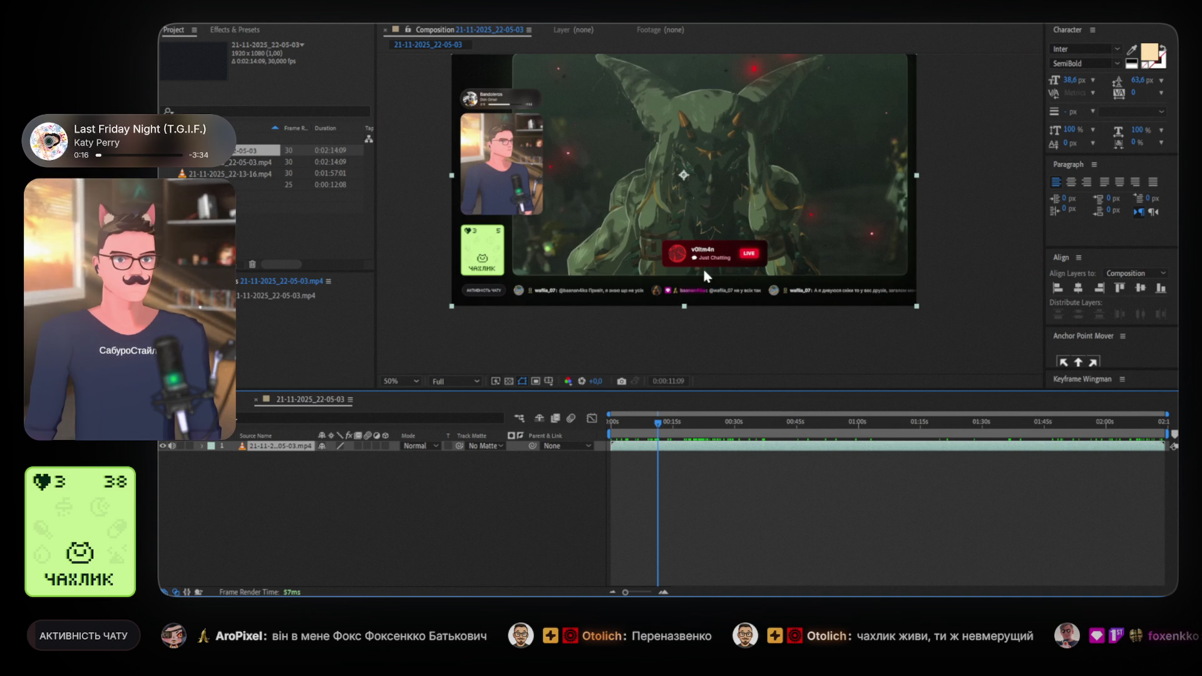
{"action": "scroll", "coordinate": [720, 273], "scroll_direction": "up", "scroll_amount": 4}
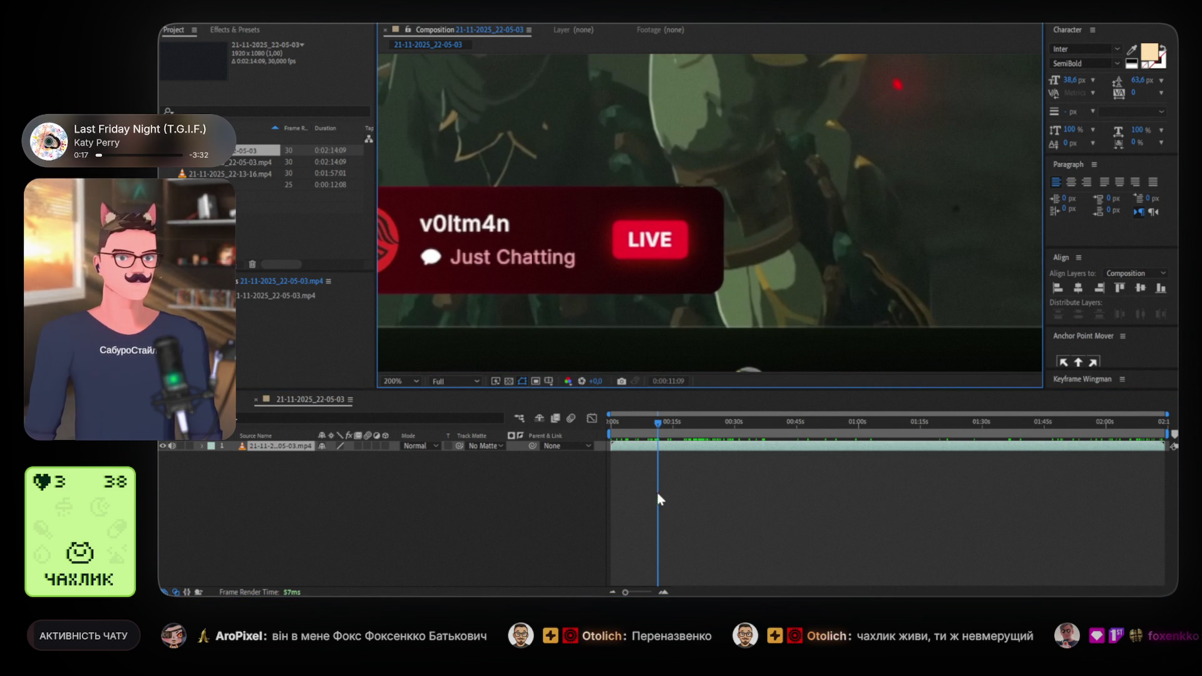
{"action": "mouse_move", "coordinate": [658, 427]}
{"action": "left_mouse_down"}
{"action": "mouse_move", "coordinate": [634, 426]}
{"action": "mouse_move", "coordinate": [655, 427]}
{"action": "left_mouse_up"}
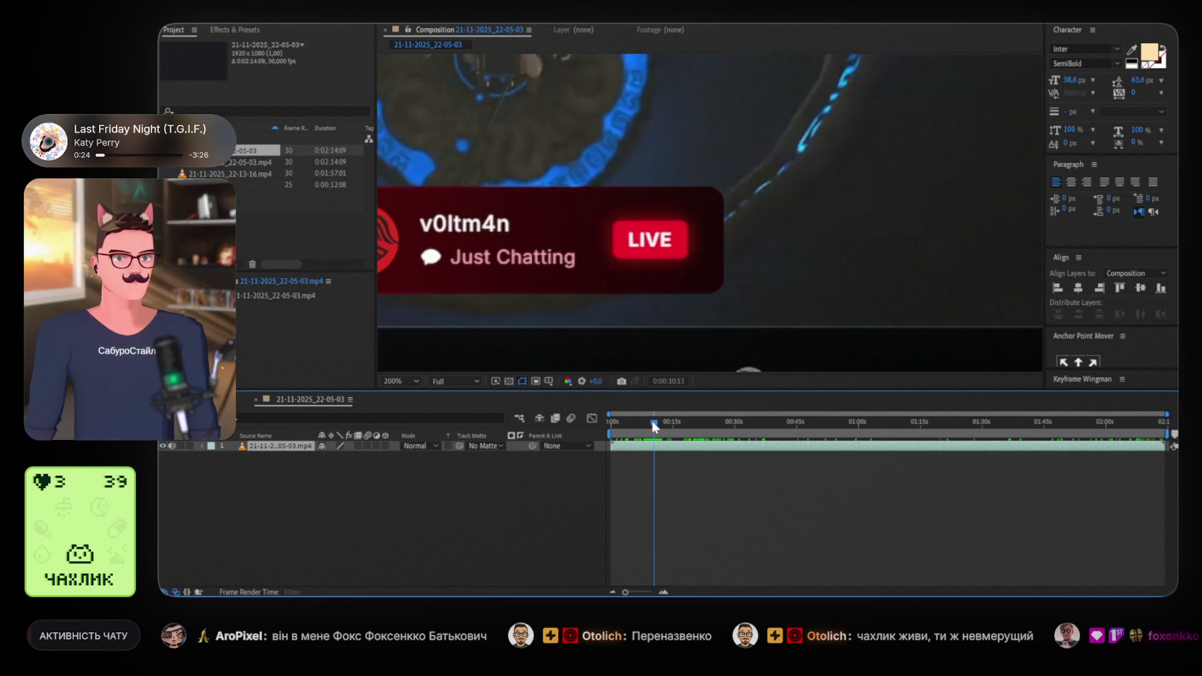
{"action": "left_click_drag", "start_coordinate": [655, 426], "coordinate": [657, 426]}
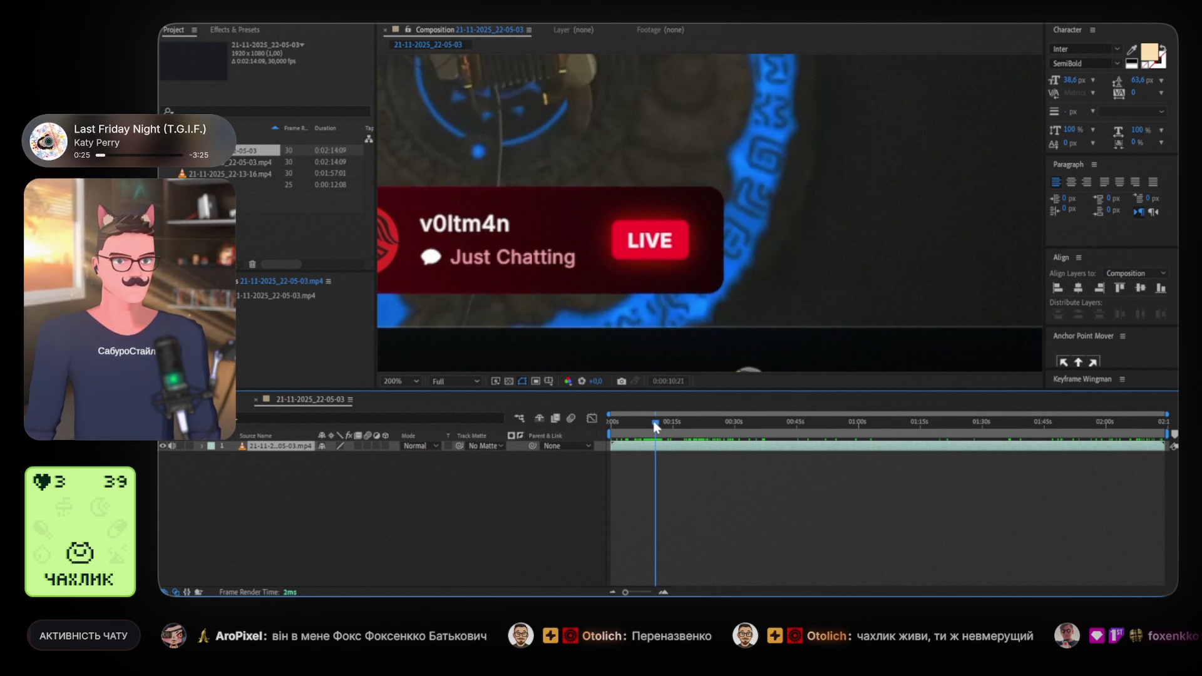
Split the footage at about 10 and 12 seconds and slide the top clip to the start
{"action": "key", "text": "ctrl+shift+d"}
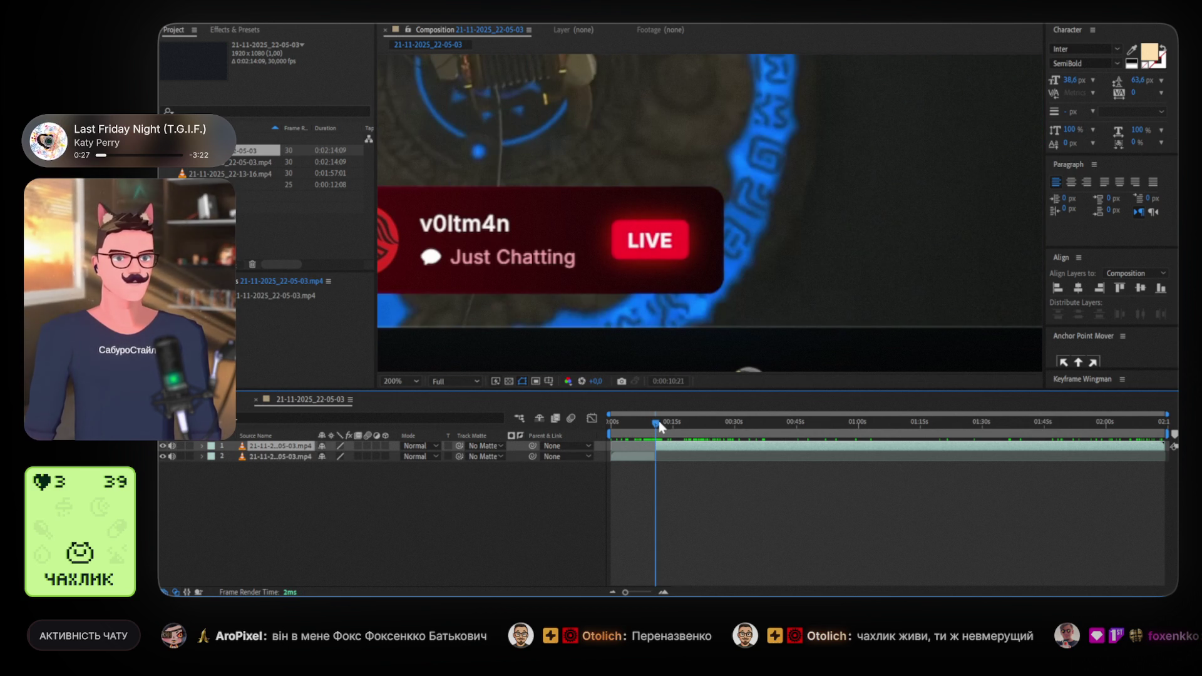
{"action": "left_click_drag", "start_coordinate": [658, 423], "coordinate": [667, 420]}
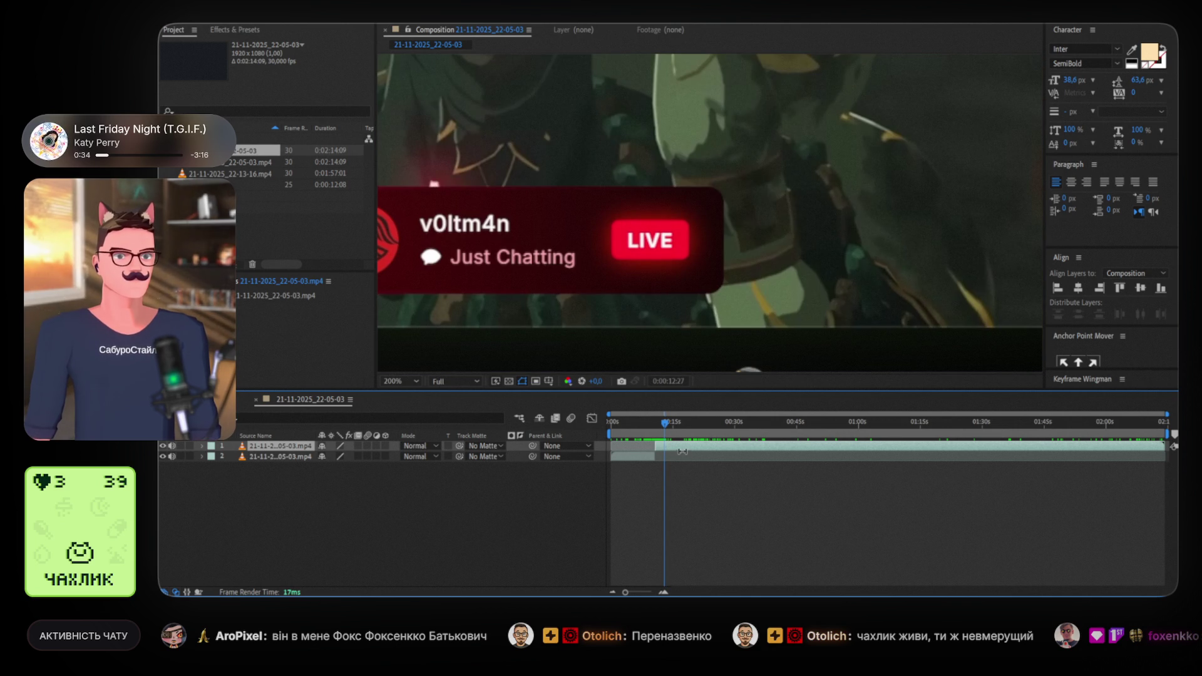
{"action": "key", "text": "ctrl+shift+d"}
{"action": "left_click_drag", "start_coordinate": [738, 447], "coordinate": [641, 446]}
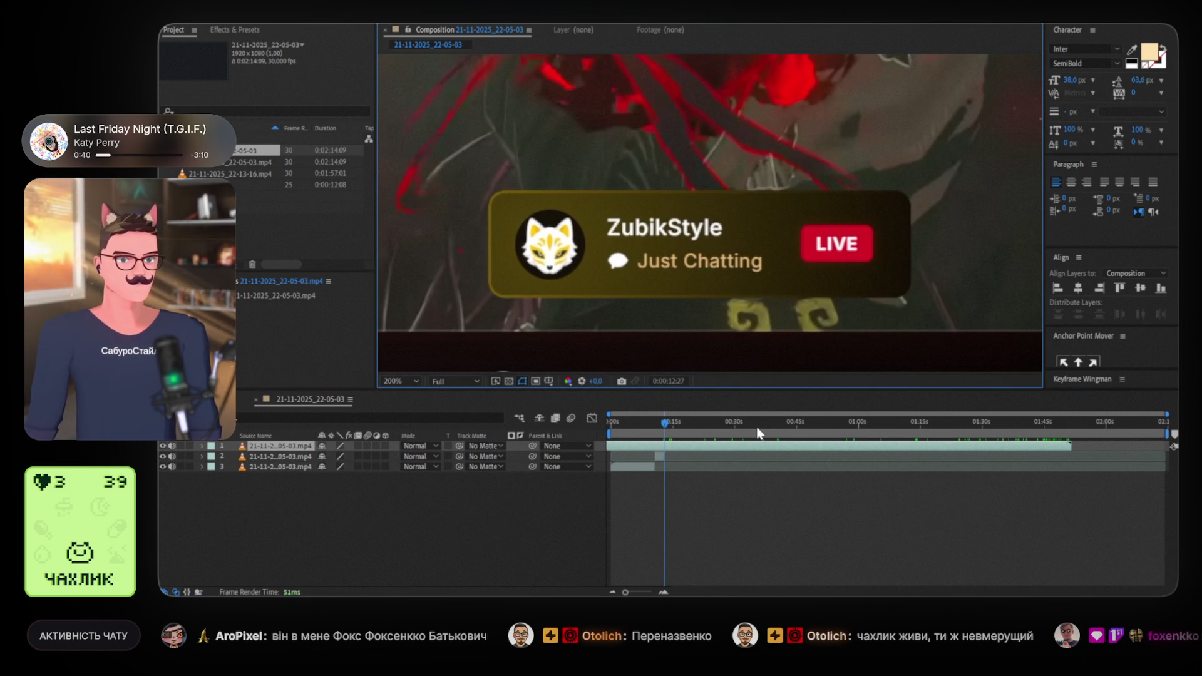
{"action": "left_click_drag", "start_coordinate": [757, 449], "coordinate": [722, 448]}
Hide the top layer and scrub around 11–12 seconds to check the red-banner alert
{"action": "left_click_drag", "start_coordinate": [654, 423], "coordinate": [652, 423]}
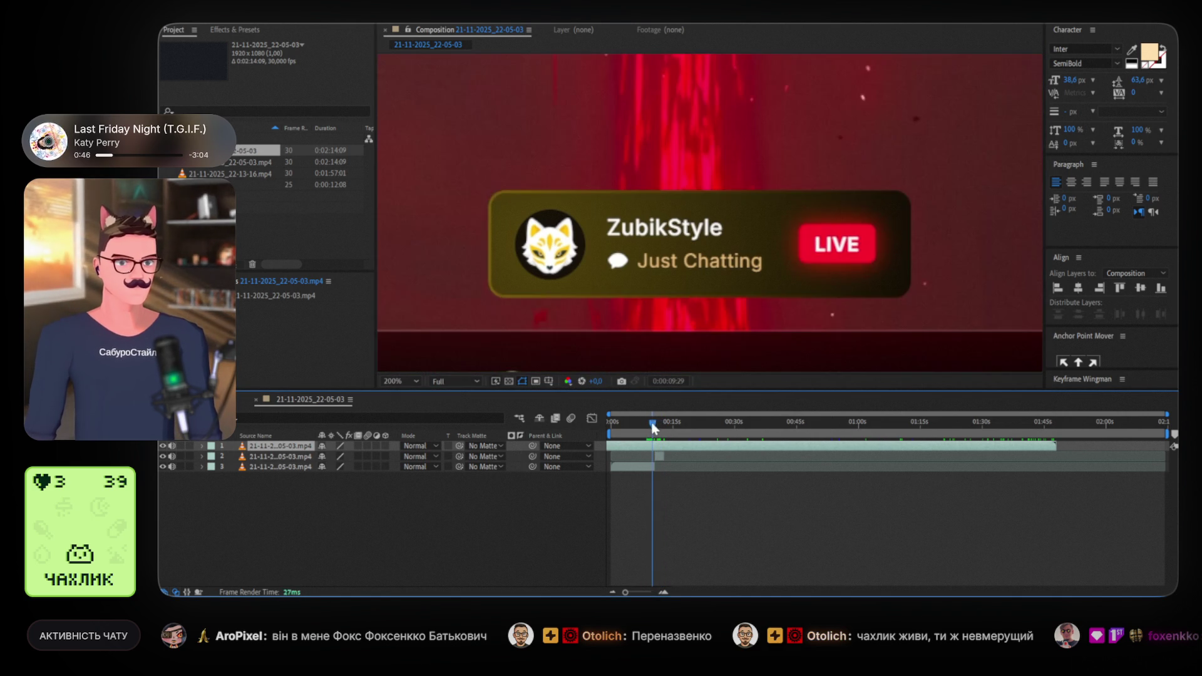
{"action": "left_click", "coordinate": [162, 446]}
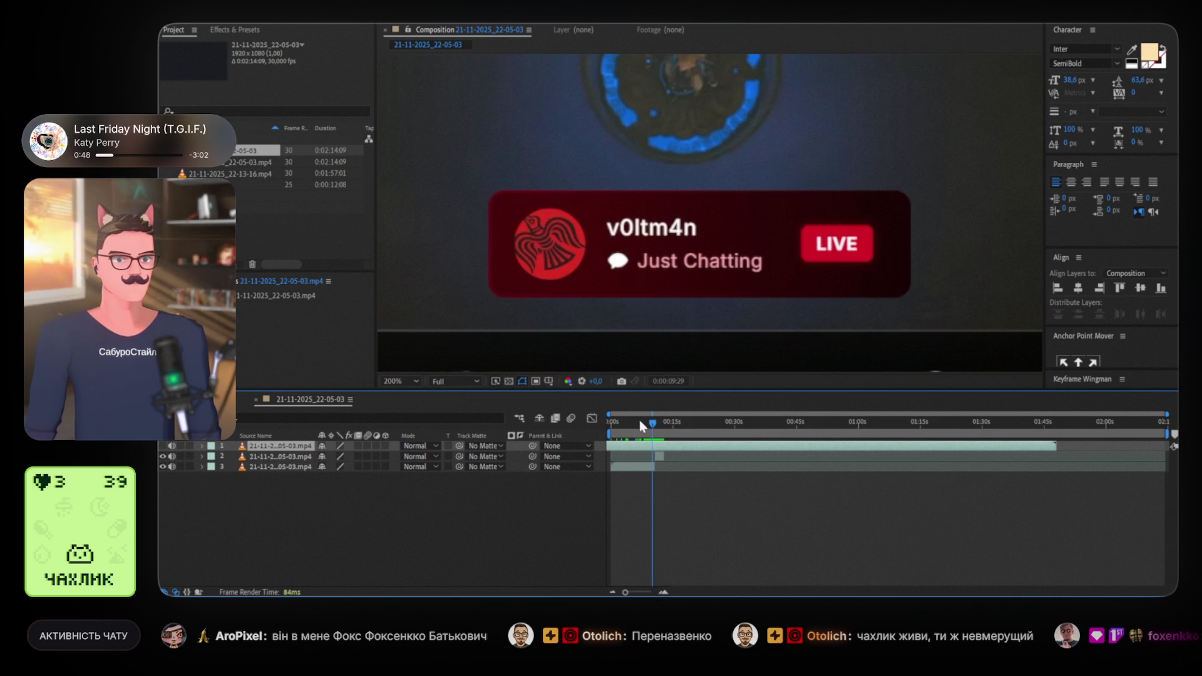
{"action": "left_click_drag", "start_coordinate": [654, 424], "coordinate": [663, 425]}
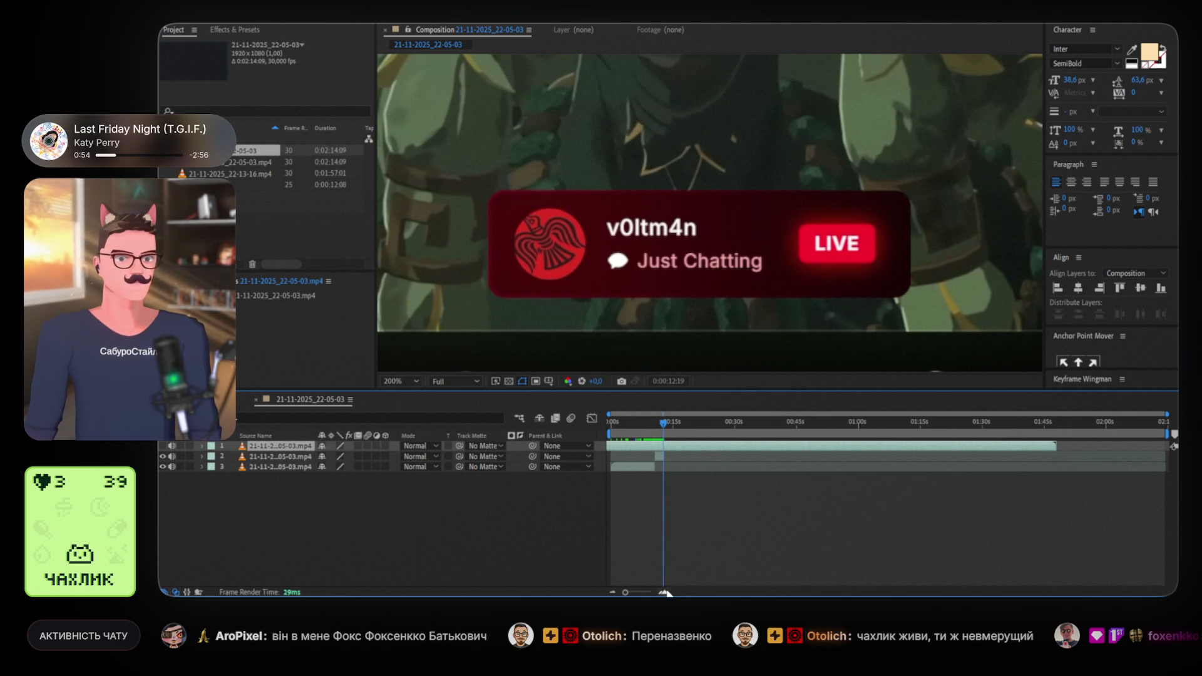
{"action": "scroll", "coordinate": [675, 482], "scroll_direction": "up", "scroll_amount": 3}
{"action": "left_click_drag", "start_coordinate": [665, 424], "coordinate": [667, 424]}
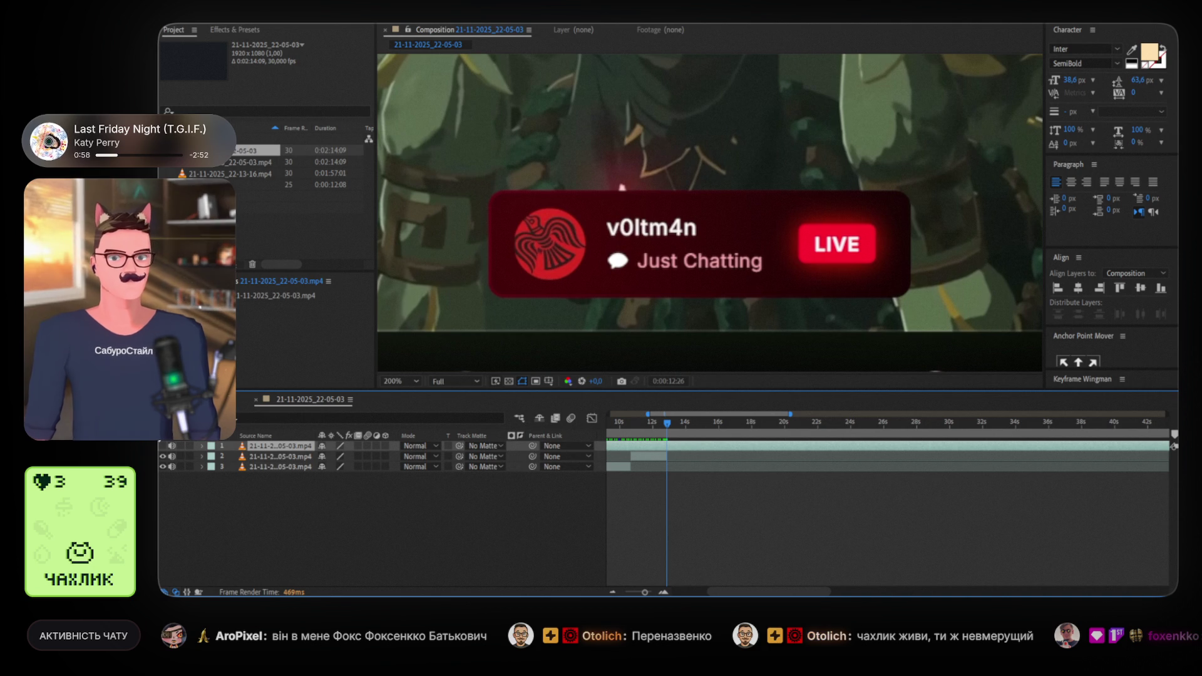
Show the fox-avatar top layer again and slide it to line up the alert
{"action": "left_click", "coordinate": [163, 446]}
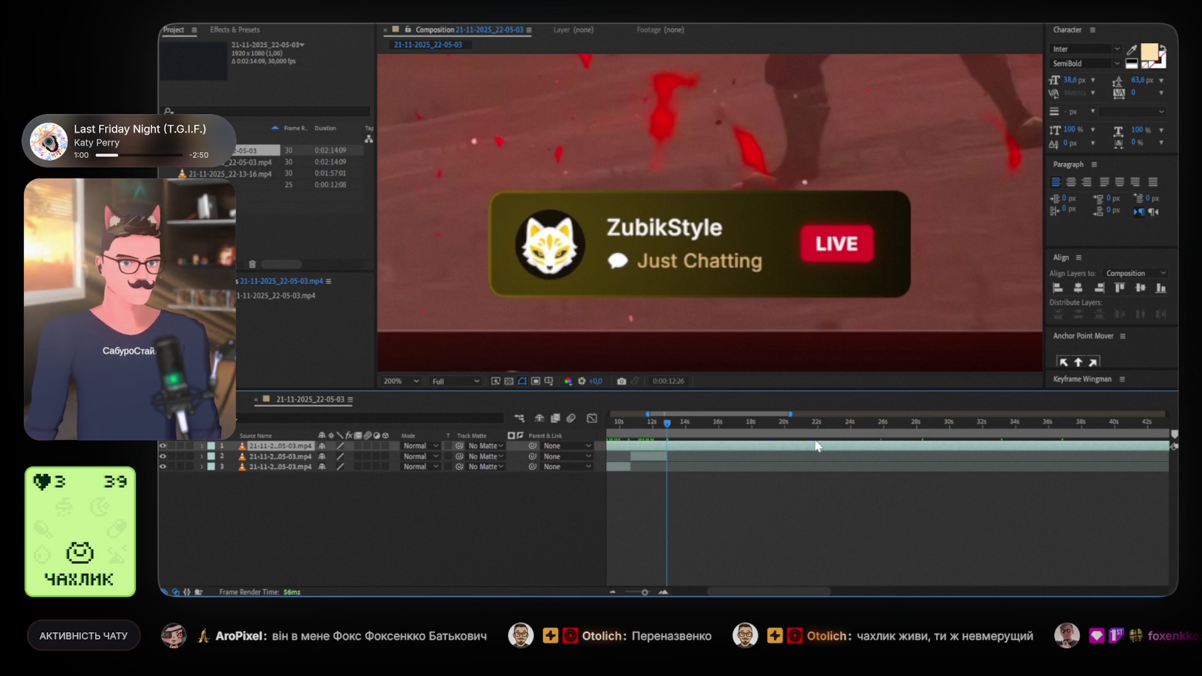
{"action": "mouse_move", "coordinate": [818, 451]}
{"action": "left_mouse_down"}
{"action": "mouse_move", "coordinate": [716, 449]}
{"action": "mouse_move", "coordinate": [946, 447]}
{"action": "mouse_move", "coordinate": [869, 449]}
{"action": "mouse_move", "coordinate": [924, 449]}
{"action": "mouse_move", "coordinate": [891, 453]}
{"action": "left_mouse_up"}
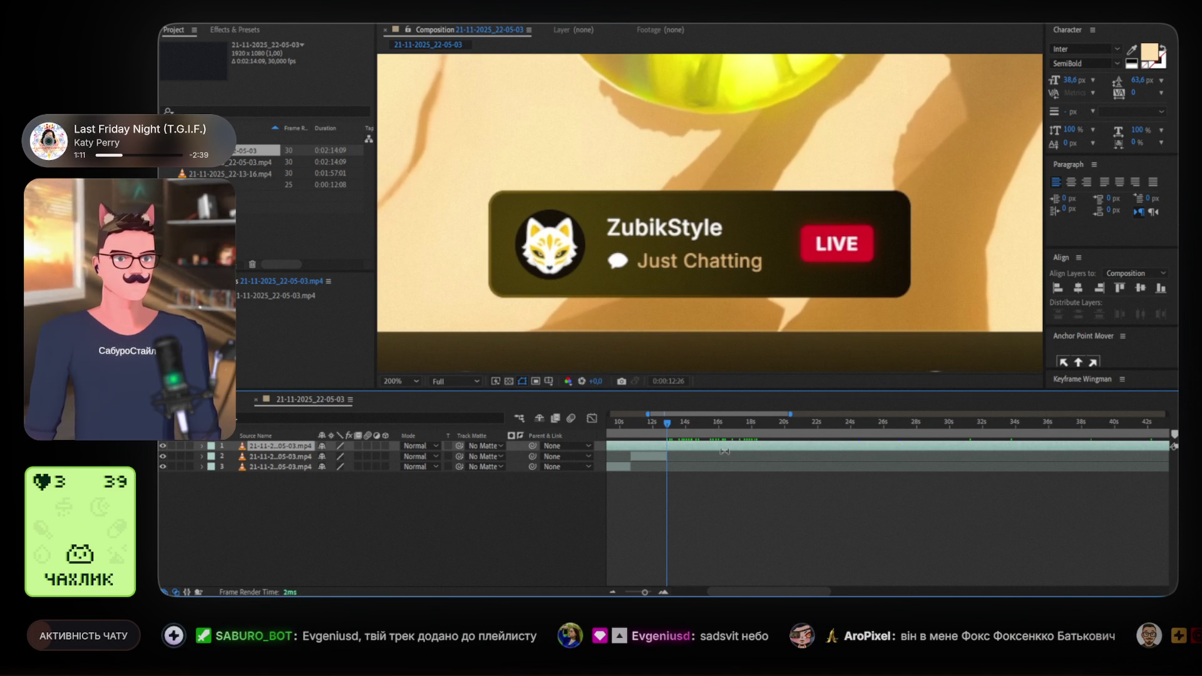
{"action": "left_click_drag", "start_coordinate": [733, 450], "coordinate": [756, 450]}
Cut the top layer again near 15 seconds, delete the short leftover, and start it before 12 seconds
{"action": "key", "text": "ctrl+shift+d"}
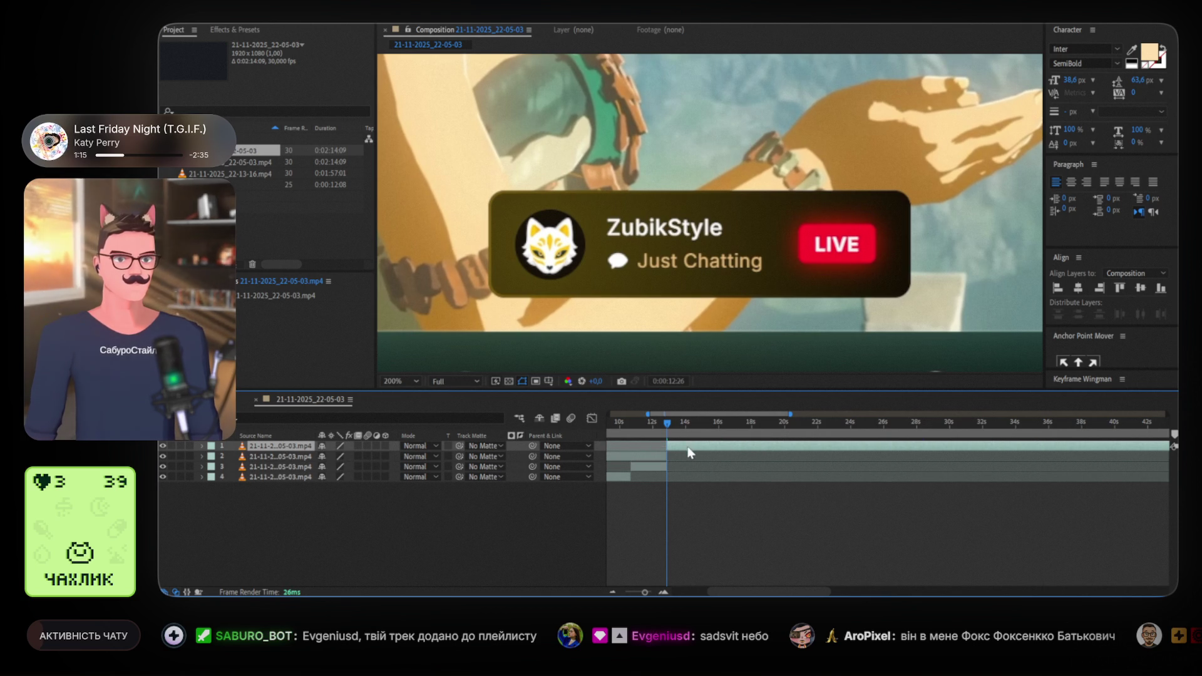
{"action": "left_click_drag", "start_coordinate": [670, 423], "coordinate": [701, 424]}
{"action": "key", "text": "ctrl+shift+d"}
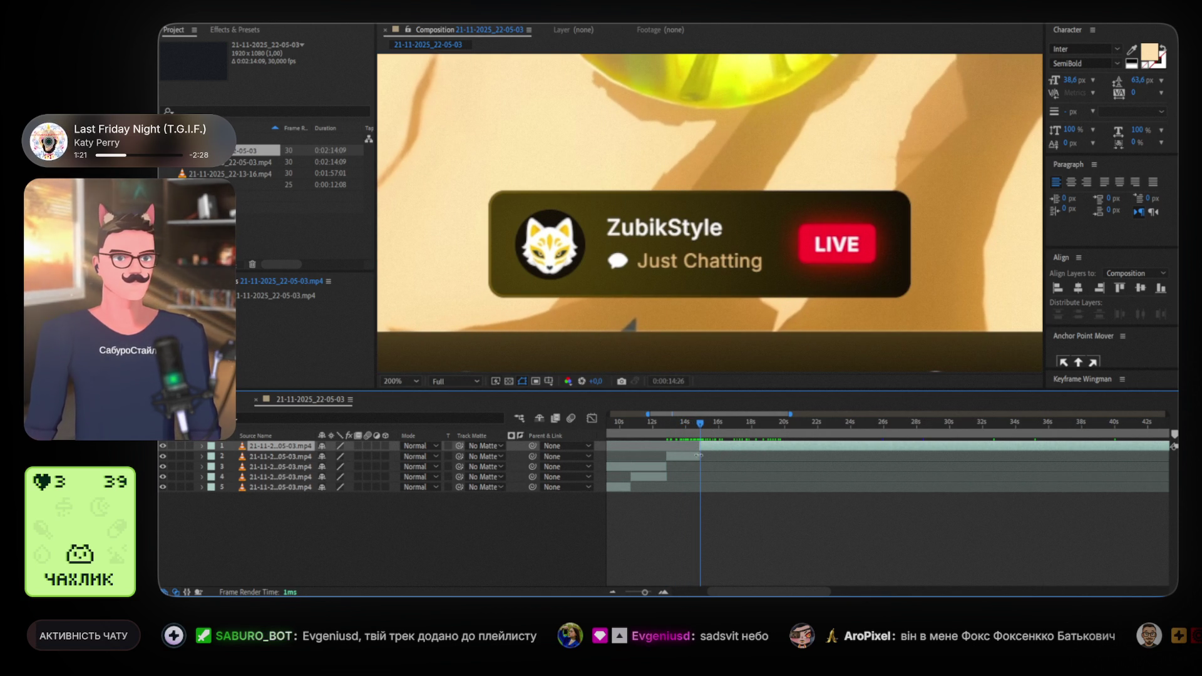
{"action": "left_click", "coordinate": [652, 463]}
{"action": "key", "text": "Delete"}
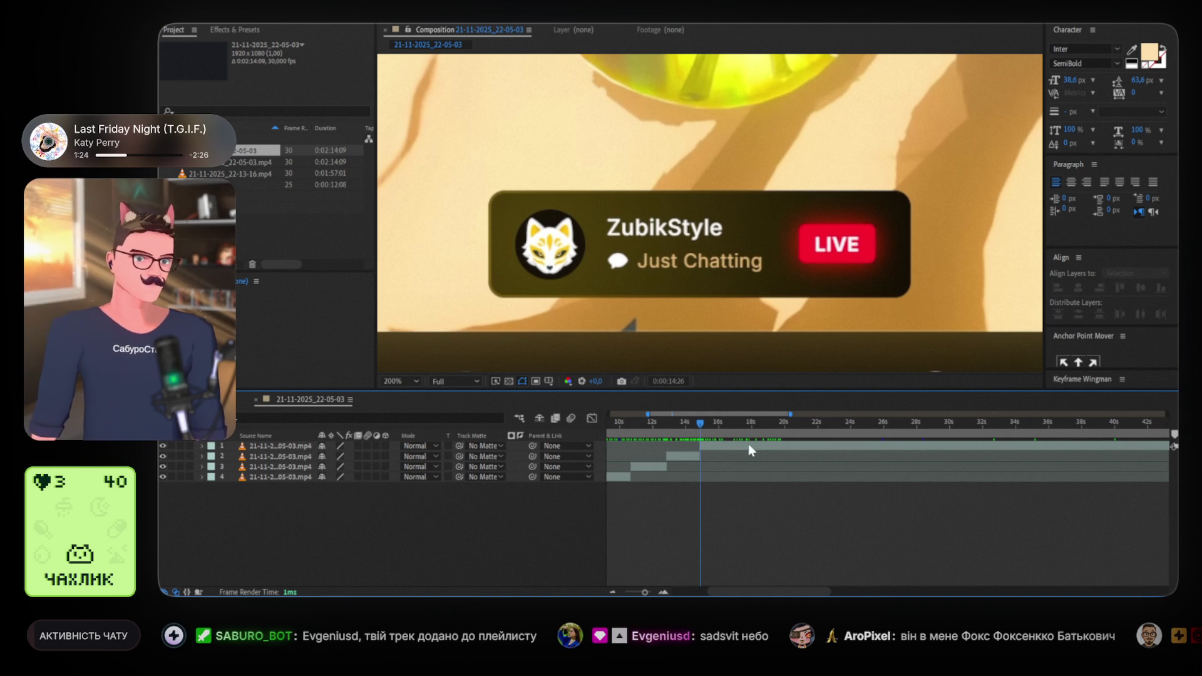
{"action": "mouse_move", "coordinate": [885, 448]}
{"action": "left_mouse_down"}
{"action": "mouse_move", "coordinate": [599, 443]}
{"action": "mouse_move", "coordinate": [727, 445]}
{"action": "left_mouse_up"}
Split the top layer at the playhead into a fifth layer and clear the selection
{"action": "key", "text": "ctrl+shift+d"}
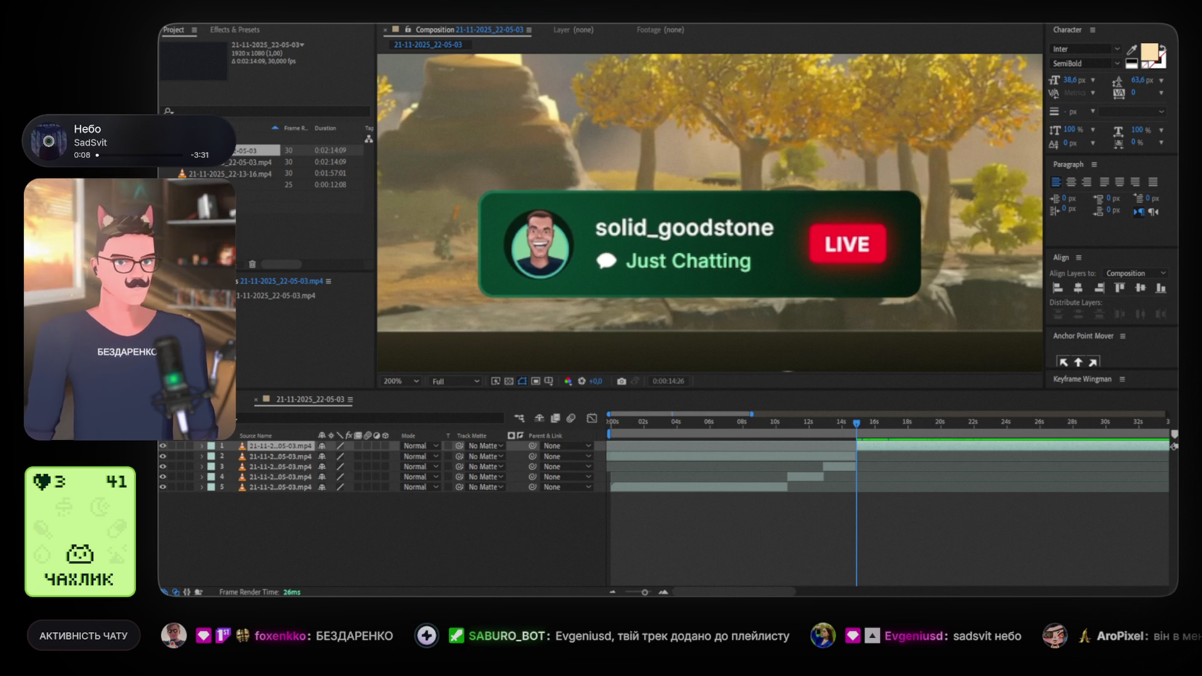
{"action": "left_click", "coordinate": [585, 512]}
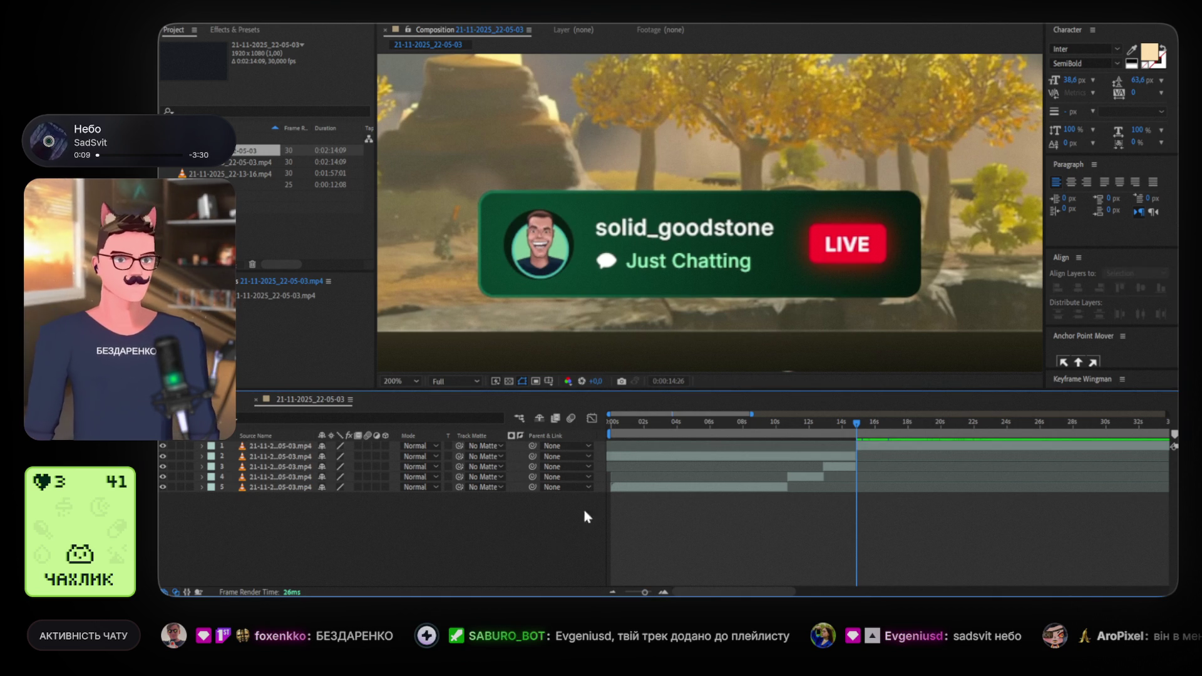
Enlarge the preview area and delete the leftover second layer
{"action": "left_click_drag", "start_coordinate": [609, 391], "coordinate": [608, 428]}
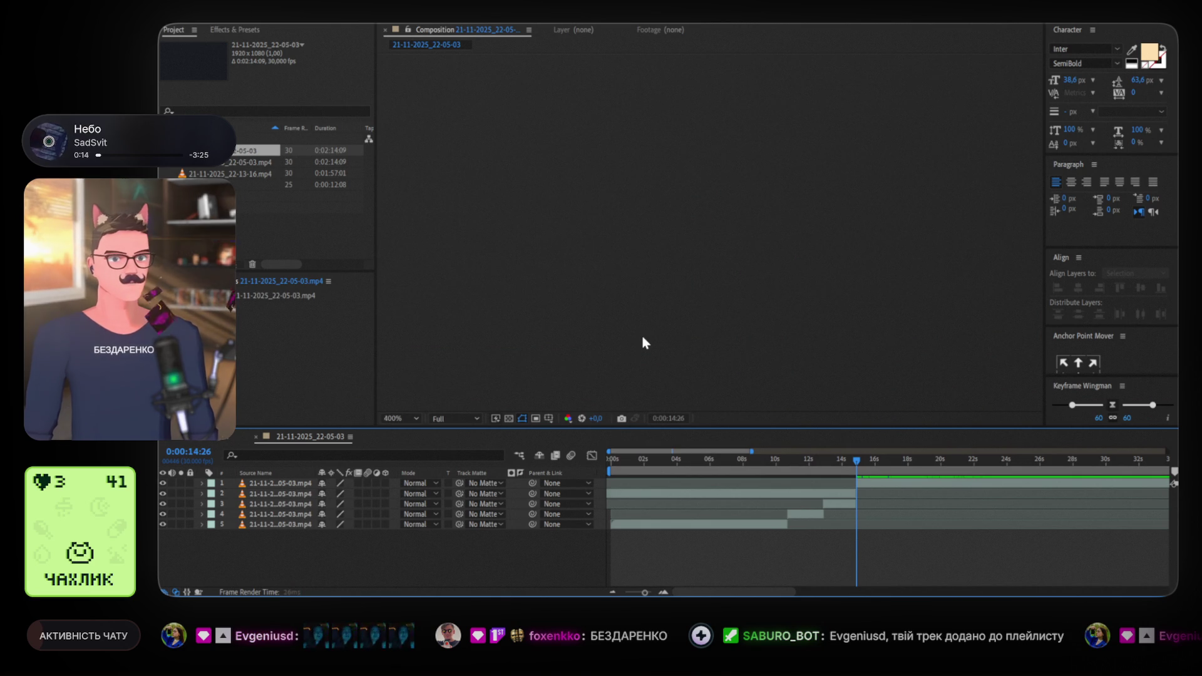
{"action": "scroll", "coordinate": [641, 336], "scroll_direction": "up", "scroll_amount": 2}
{"action": "scroll", "coordinate": [643, 338], "scroll_direction": "down", "scroll_amount": 2}
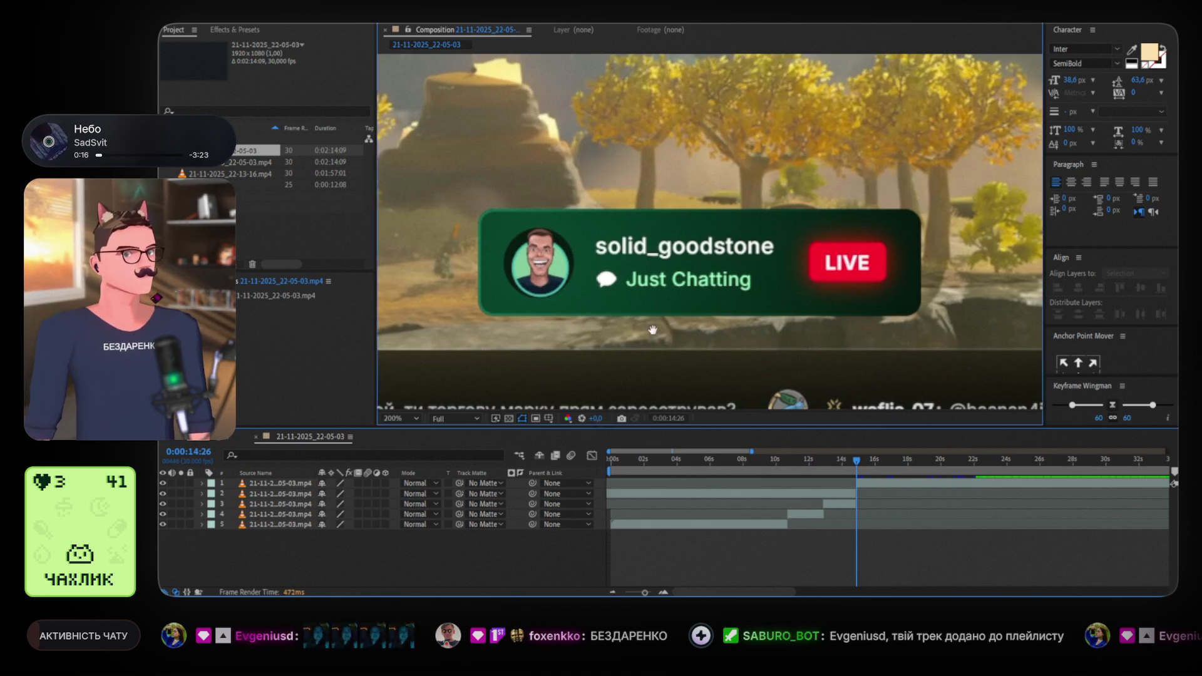
{"action": "left_click_drag", "start_coordinate": [648, 337], "coordinate": [645, 292]}
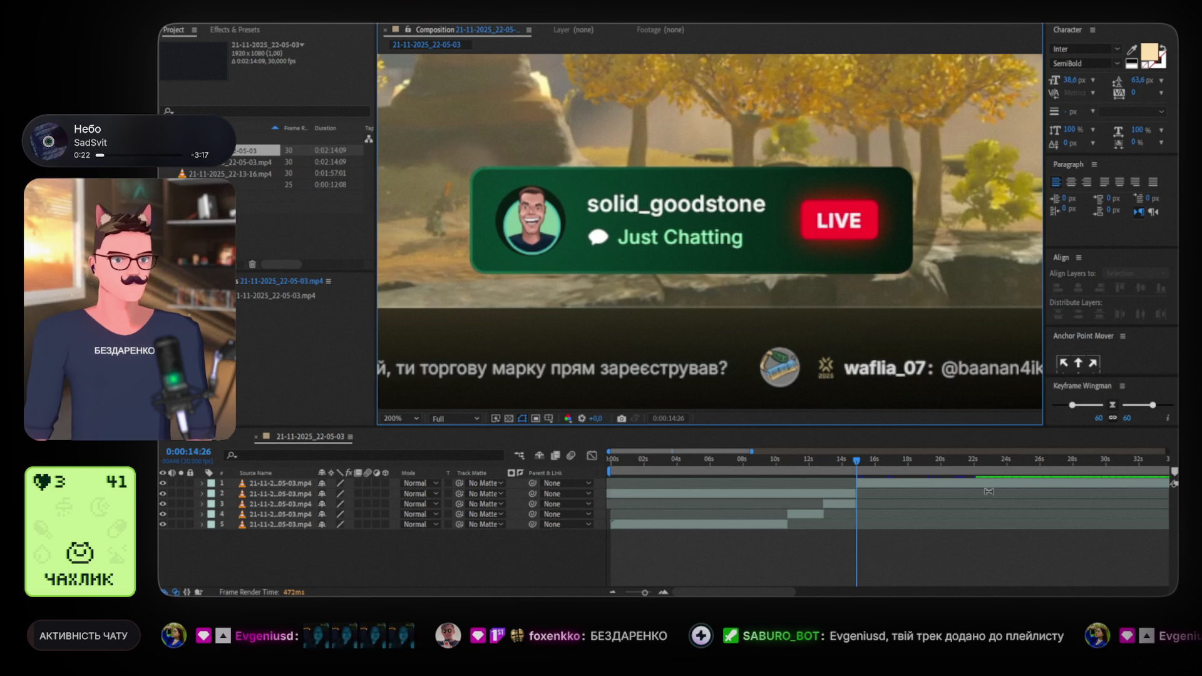
{"action": "left_click", "coordinate": [810, 494]}
{"action": "key", "text": "Delete"}
Split the top layer near 15 seconds and slide the new section to start at 16:26
{"action": "left_click_drag", "start_coordinate": [857, 461], "coordinate": [889, 467]}
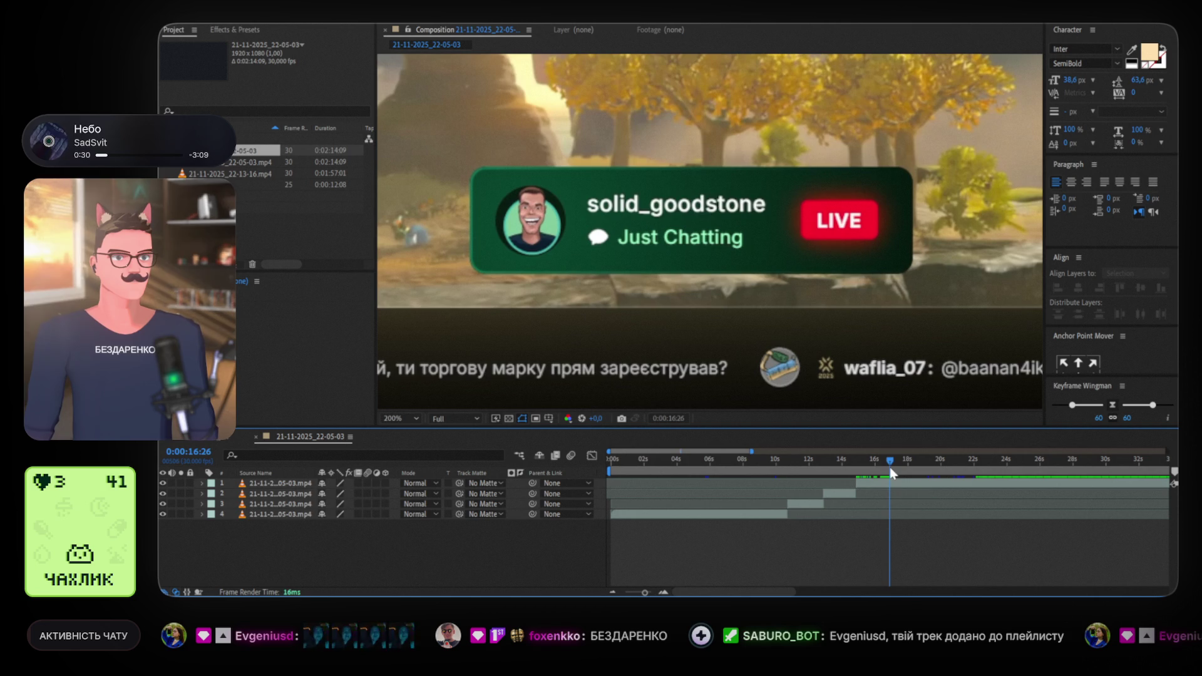
{"action": "left_click", "coordinate": [919, 488]}
{"action": "key", "text": "ctrl+shift+d"}
{"action": "mouse_move", "coordinate": [1073, 488]}
{"action": "left_mouse_down"}
{"action": "mouse_move", "coordinate": [667, 480]}
{"action": "mouse_move", "coordinate": [840, 488]}
{"action": "left_mouse_up"}
Split the top recording layer at 16:26 after undoing a trial cut, leaving six staggered layers
{"action": "key", "text": "ctrl+shift+d"}
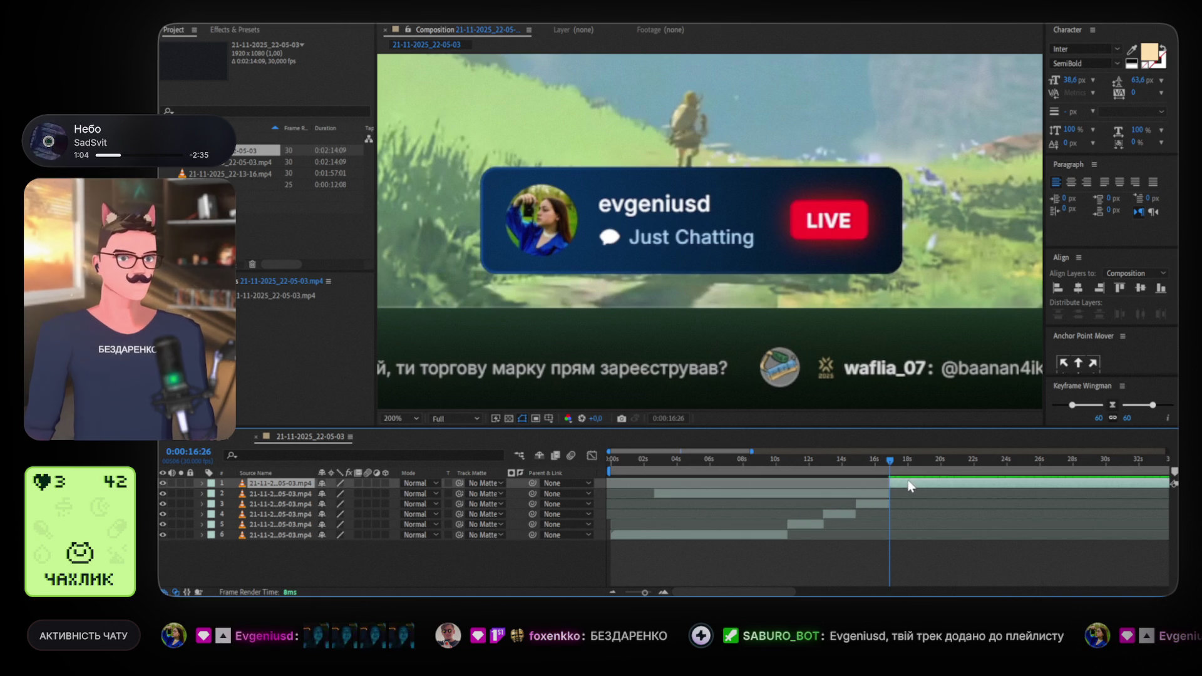
{"action": "mouse_move", "coordinate": [889, 460]}
{"action": "left_mouse_down"}
{"action": "mouse_move", "coordinate": [920, 460]}
{"action": "mouse_move", "coordinate": [885, 465]}
{"action": "mouse_move", "coordinate": [915, 487]}
{"action": "mouse_move", "coordinate": [931, 482]}
{"action": "left_mouse_up"}
{"action": "key", "text": "ctrl+z"}
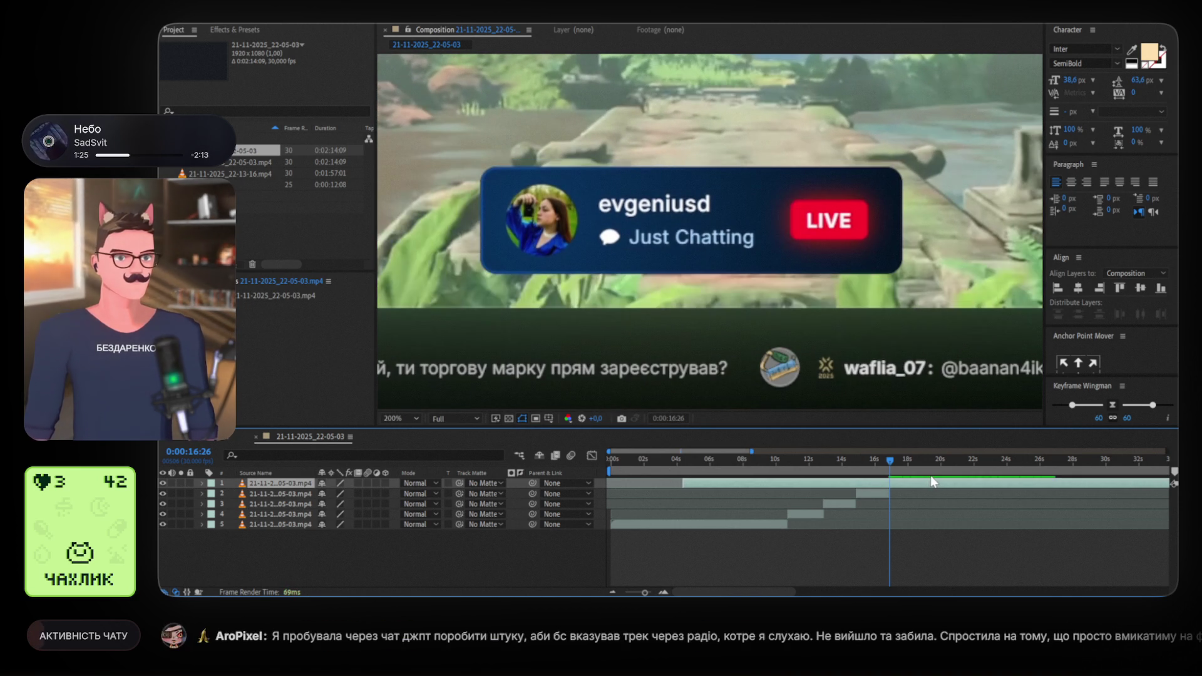
{"action": "key", "text": "ctrl+shift+d"}
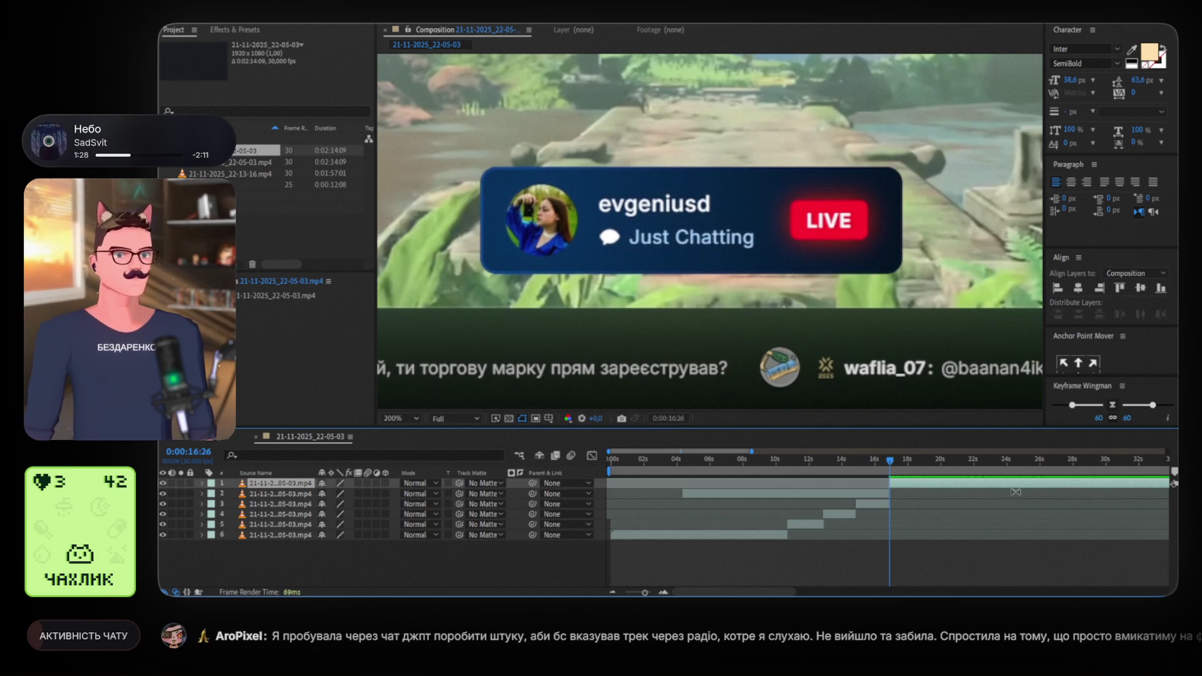
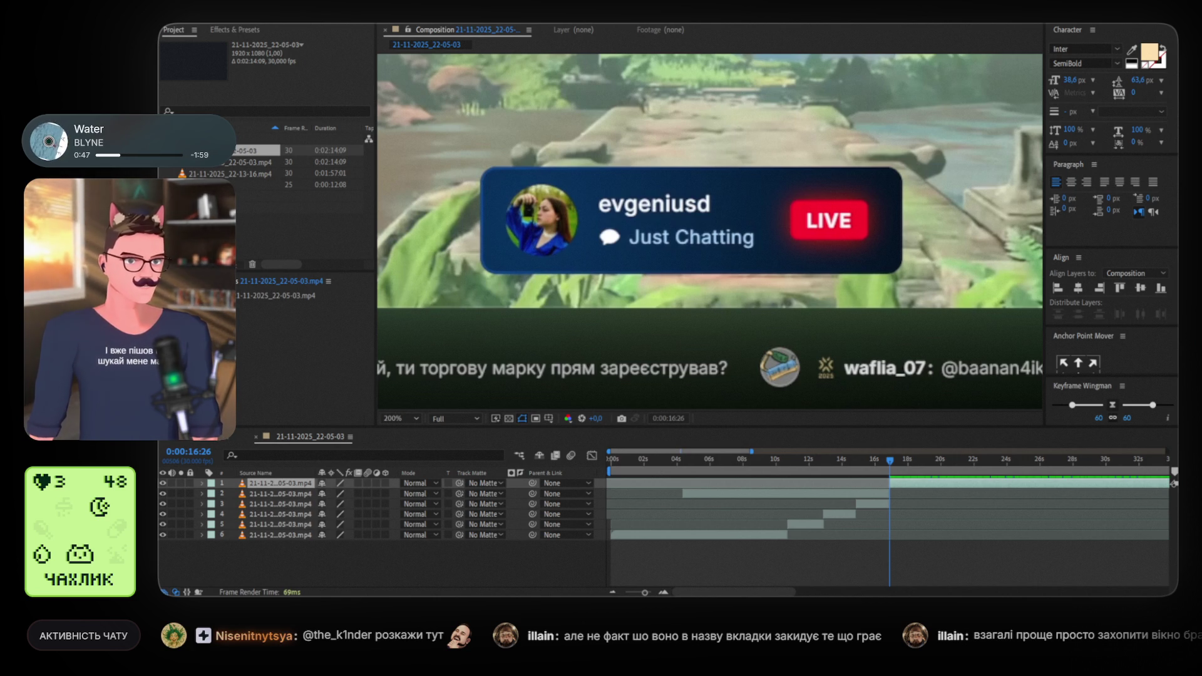
Delete the unwanted clip layer, then split the top clip at 0:00:18:18
{"action": "key", "text": "Delete"}
{"action": "left_click", "coordinate": [875, 459]}
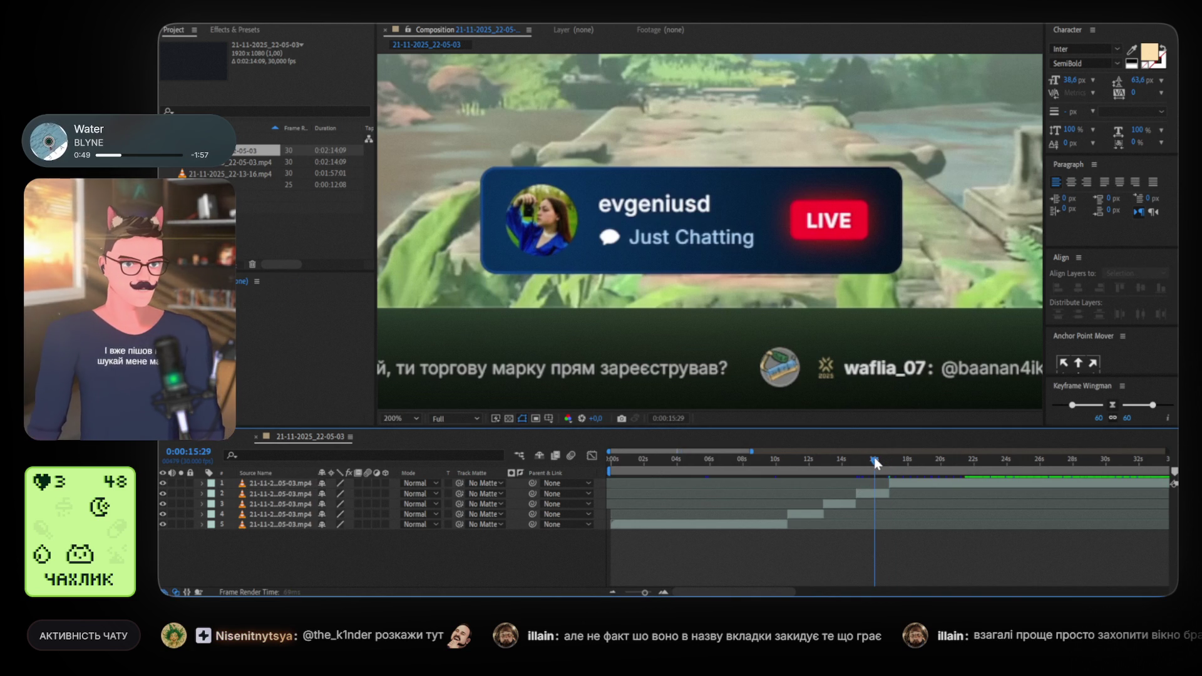
{"action": "left_click_drag", "start_coordinate": [875, 459], "coordinate": [915, 465]}
{"action": "left_click_drag", "start_coordinate": [918, 467], "coordinate": [918, 466]}
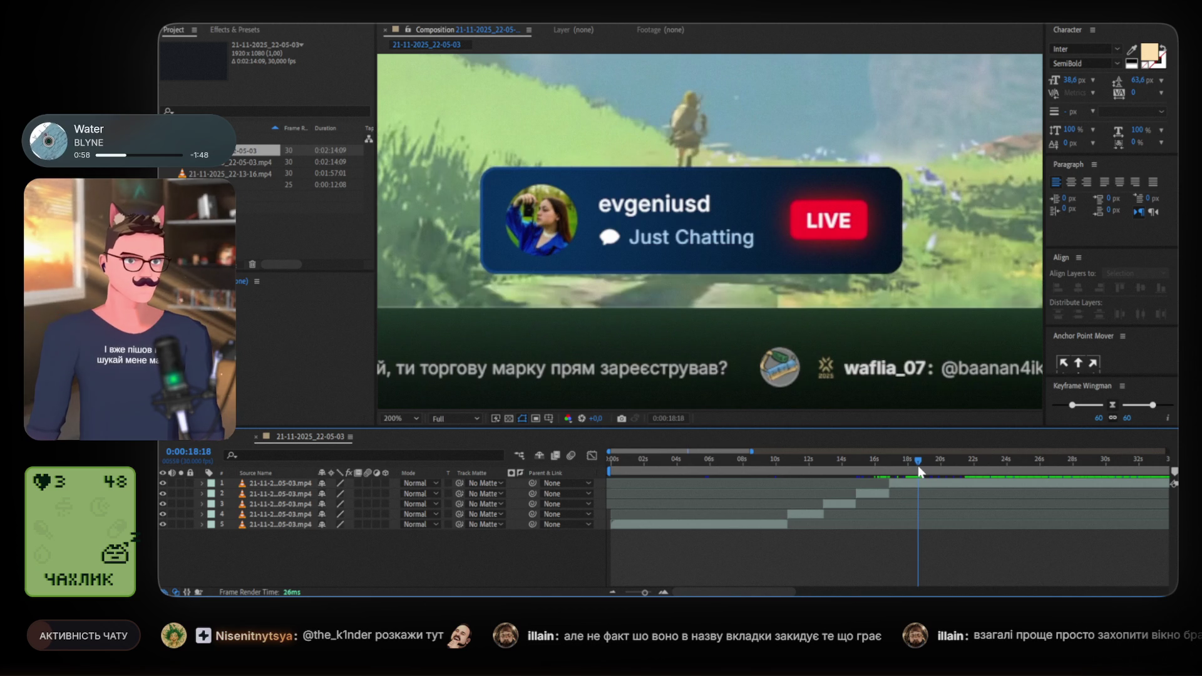
{"action": "left_click", "coordinate": [942, 487]}
{"action": "key", "text": "ctrl+shift+d"}
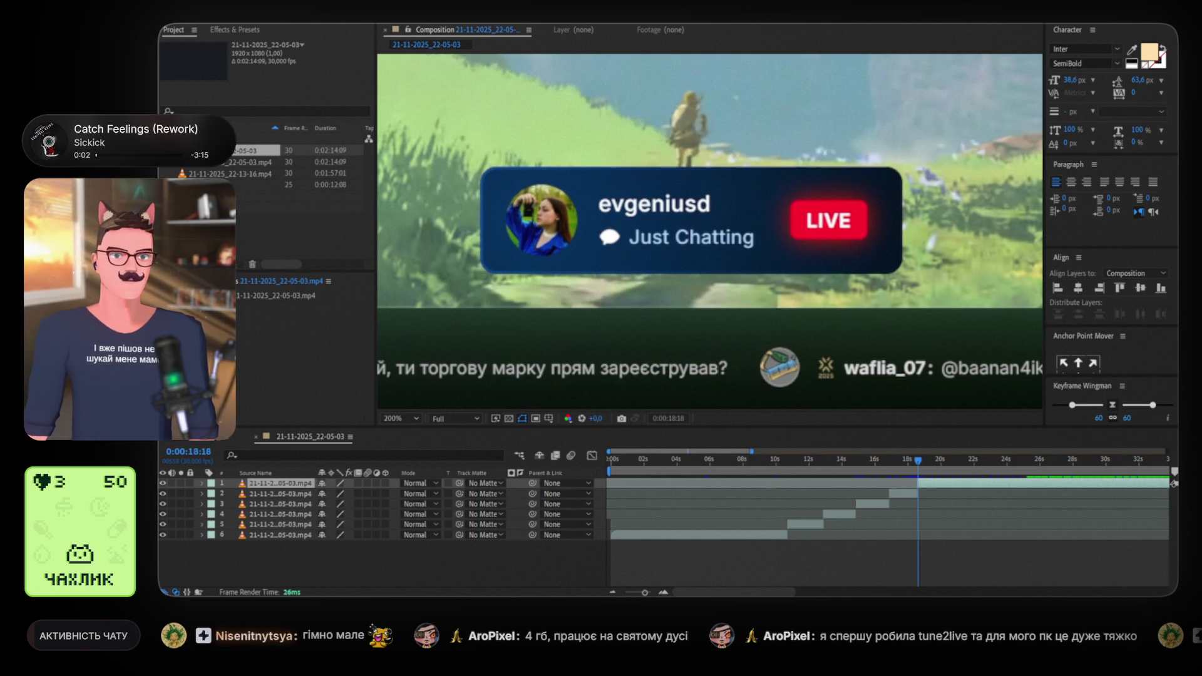
Slide the top clip earlier, split it, delete the front piece, and start it near 17 seconds
{"action": "left_click_drag", "start_coordinate": [918, 460], "coordinate": [918, 461]}
{"action": "mouse_move", "coordinate": [1129, 488]}
{"action": "left_mouse_down"}
{"action": "mouse_move", "coordinate": [817, 489]}
{"action": "mouse_move", "coordinate": [930, 483]}
{"action": "mouse_move", "coordinate": [912, 484]}
{"action": "left_mouse_up"}
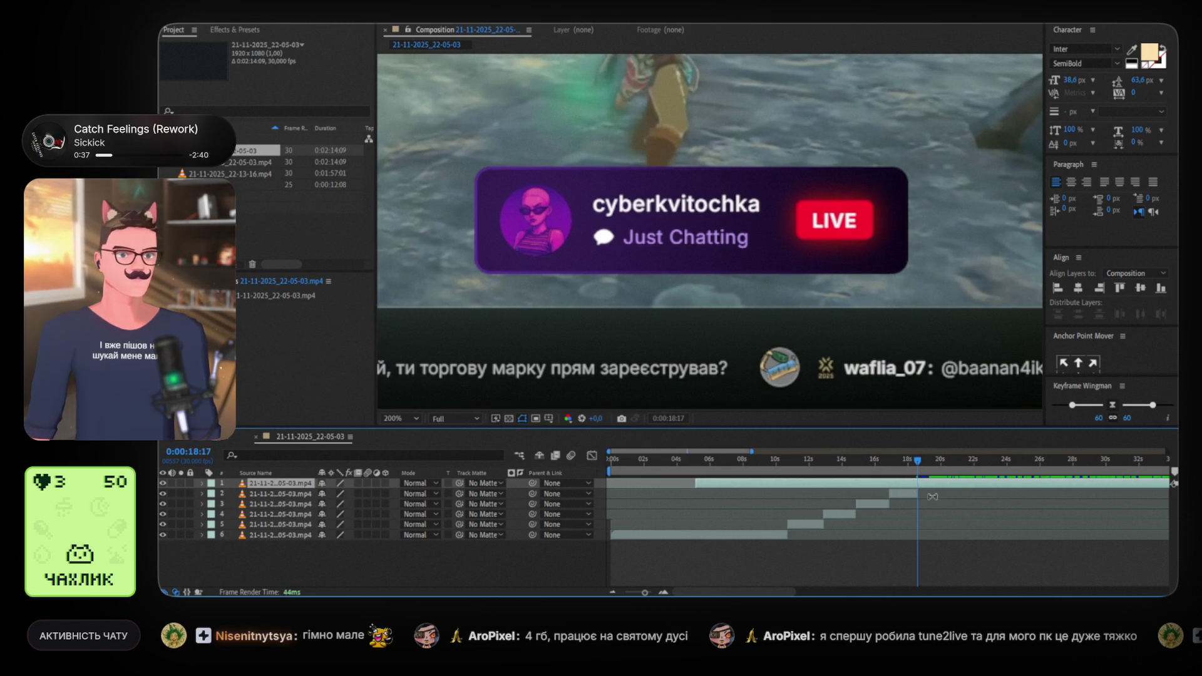
{"action": "key", "text": "ctrl+shift+d"}
{"action": "left_click", "coordinate": [906, 492]}
{"action": "key", "text": "Delete"}
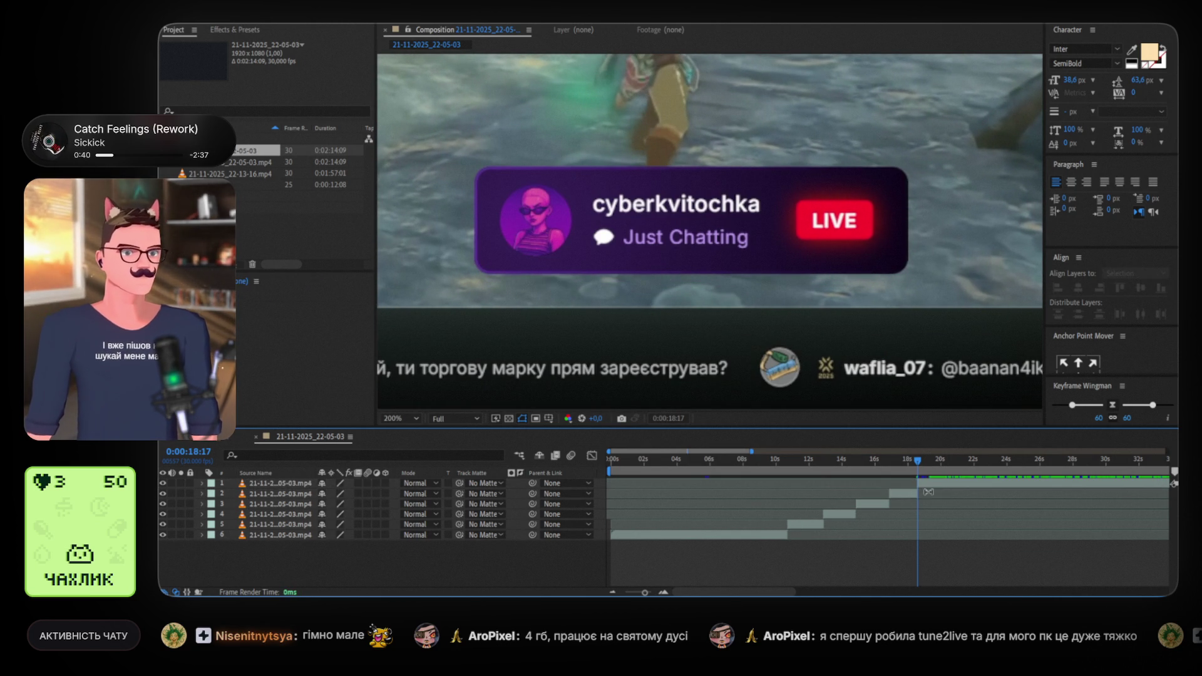
{"action": "mouse_move", "coordinate": [922, 461]}
{"action": "left_mouse_down"}
{"action": "mouse_move", "coordinate": [937, 460]}
{"action": "mouse_move", "coordinate": [922, 465]}
{"action": "left_mouse_up"}
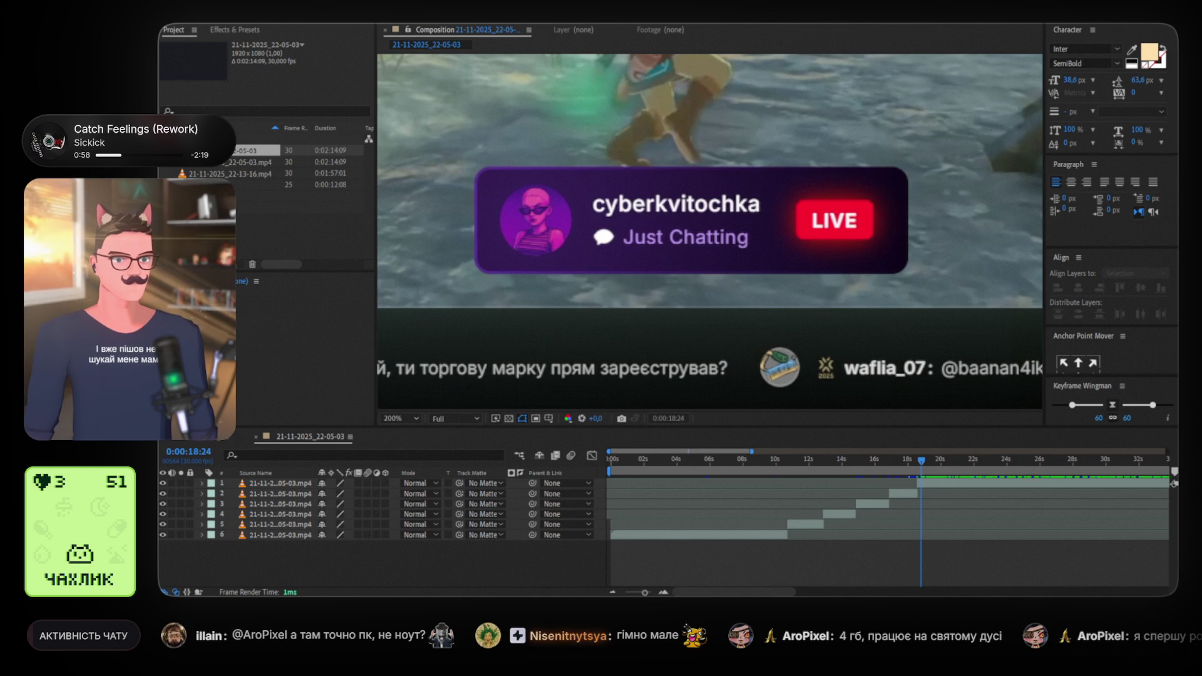
{"action": "mouse_move", "coordinate": [1010, 484]}
{"action": "left_mouse_down"}
{"action": "mouse_move", "coordinate": [936, 487]}
{"action": "mouse_move", "coordinate": [968, 487]}
{"action": "left_mouse_up"}
Remove the 16–18s piece and align the cyberkvitochka clip's start to the 18-second cut
{"action": "key", "text": "ctrl+shift+d"}
{"action": "left_click", "coordinate": [911, 493]}
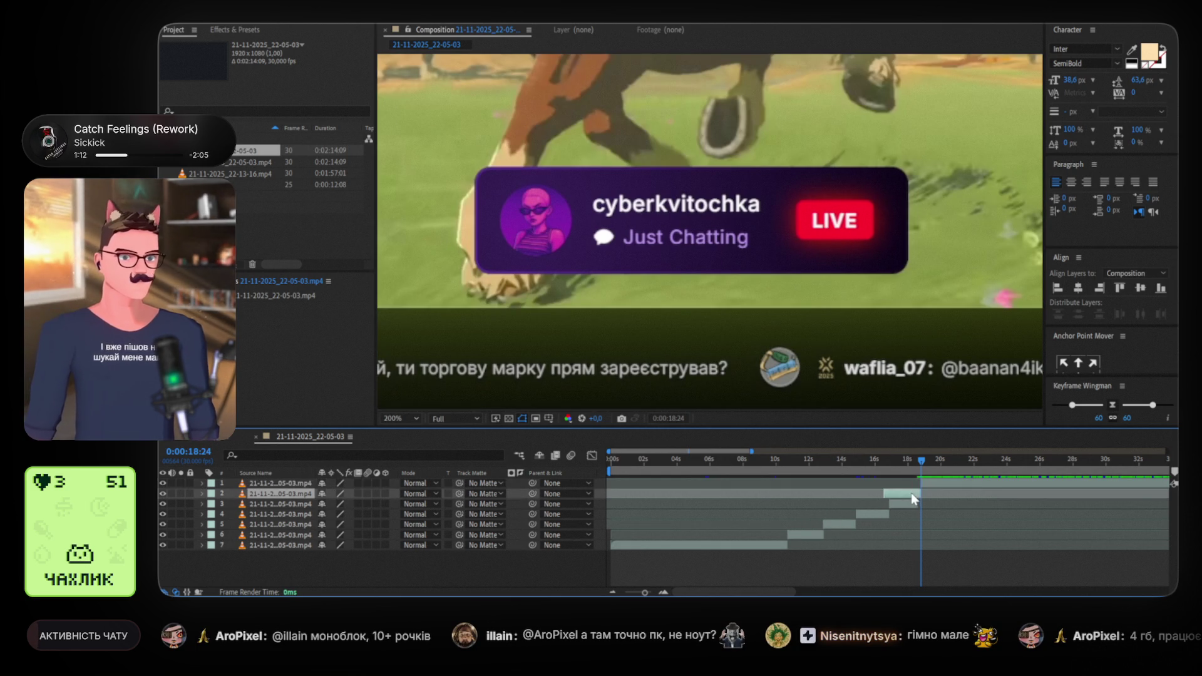
{"action": "key", "text": "Delete"}
{"action": "left_click", "coordinate": [918, 461]}
{"action": "left_click_drag", "start_coordinate": [918, 461], "coordinate": [920, 461]}
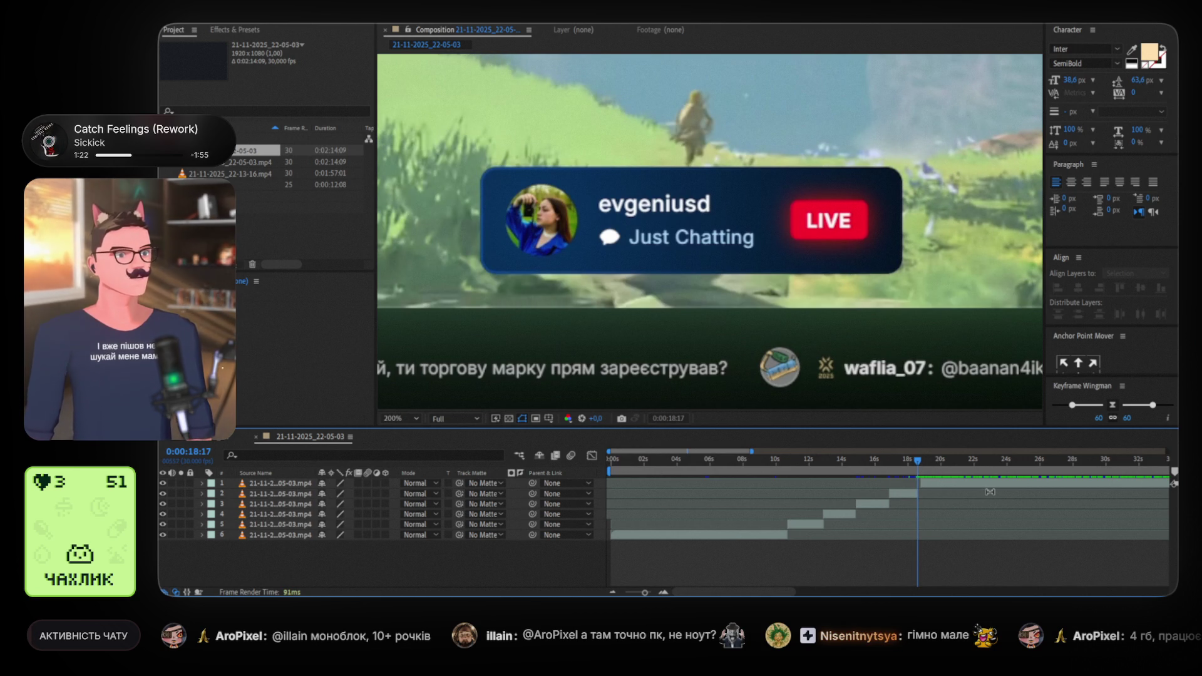
{"action": "left_click", "coordinate": [960, 490]}
{"action": "left_click_drag", "start_coordinate": [958, 488], "coordinate": [956, 489]}
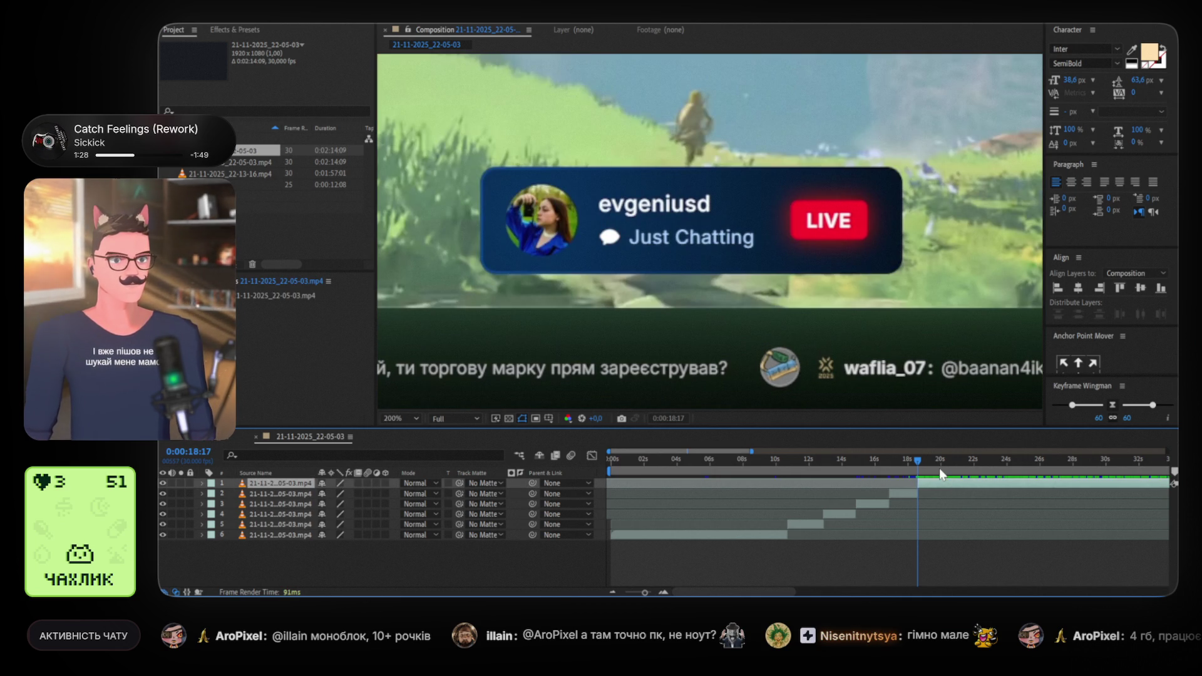
Split the top clip at 20 seconds and slide the new CorTe3_UA layer earlier
{"action": "left_click", "coordinate": [918, 461]}
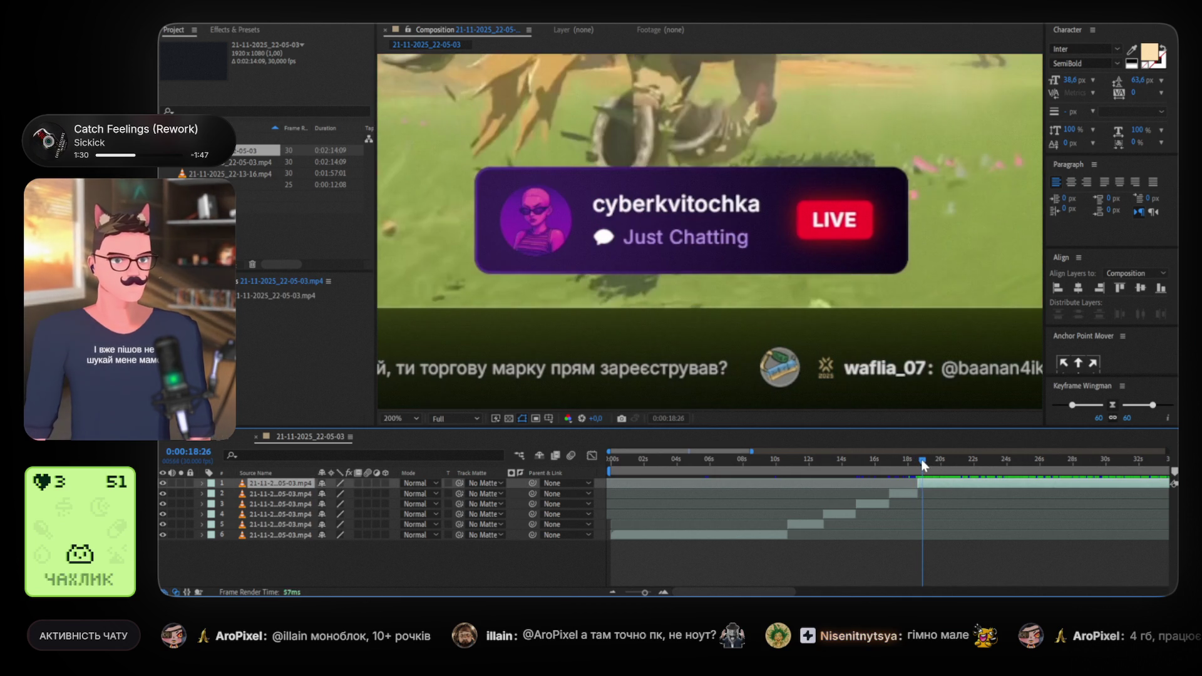
{"action": "mouse_move", "coordinate": [917, 460]}
{"action": "left_mouse_down"}
{"action": "mouse_move", "coordinate": [943, 462]}
{"action": "mouse_move", "coordinate": [885, 460]}
{"action": "mouse_move", "coordinate": [944, 461]}
{"action": "mouse_move", "coordinate": [774, 463]}
{"action": "mouse_move", "coordinate": [946, 464]}
{"action": "left_mouse_up"}
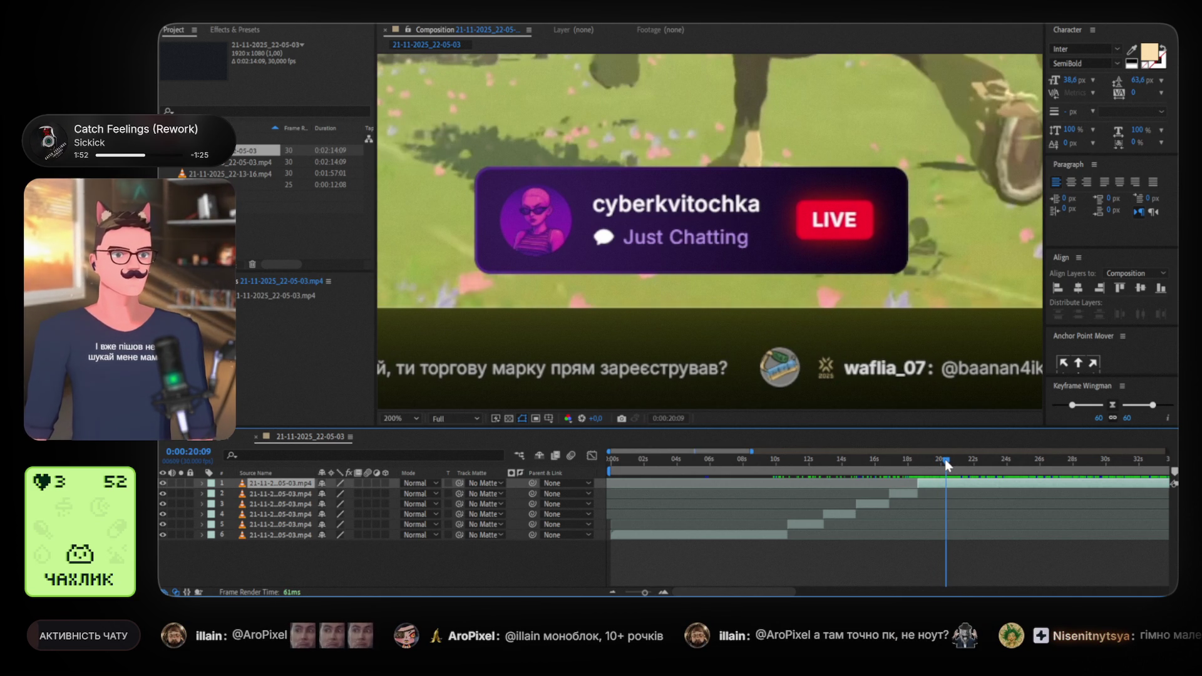
{"action": "left_click_drag", "start_coordinate": [946, 463], "coordinate": [947, 464]}
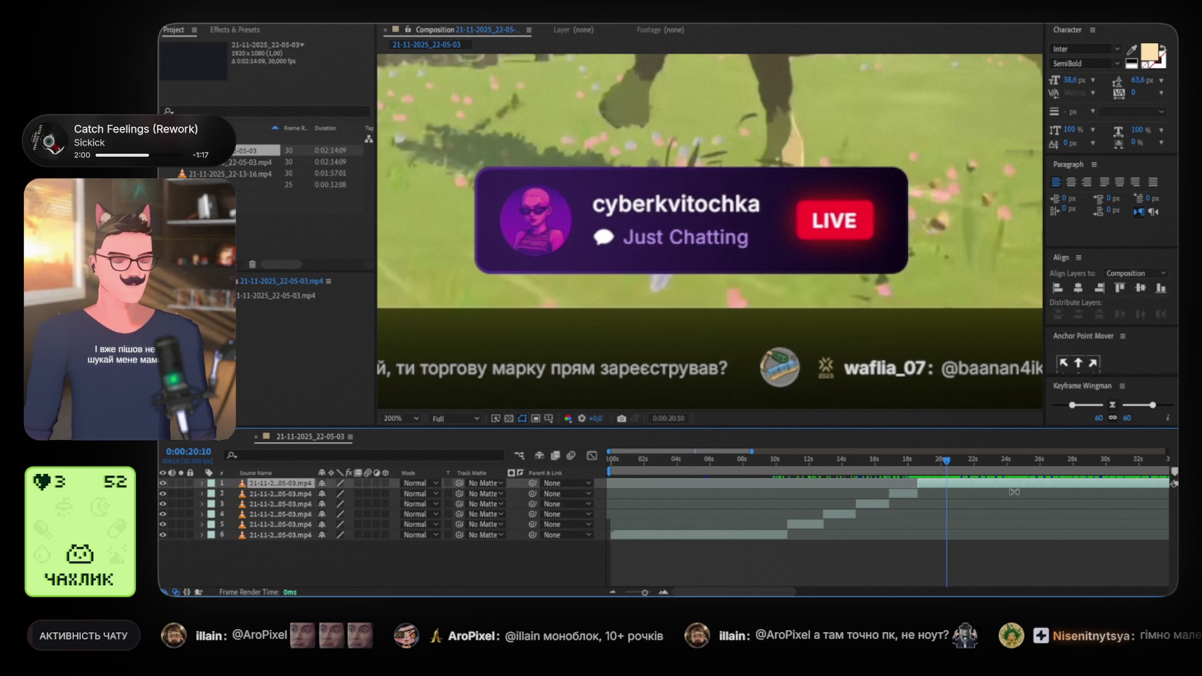
{"action": "key", "text": "ctrl+shift+d"}
{"action": "left_click_drag", "start_coordinate": [1119, 486], "coordinate": [943, 488]}
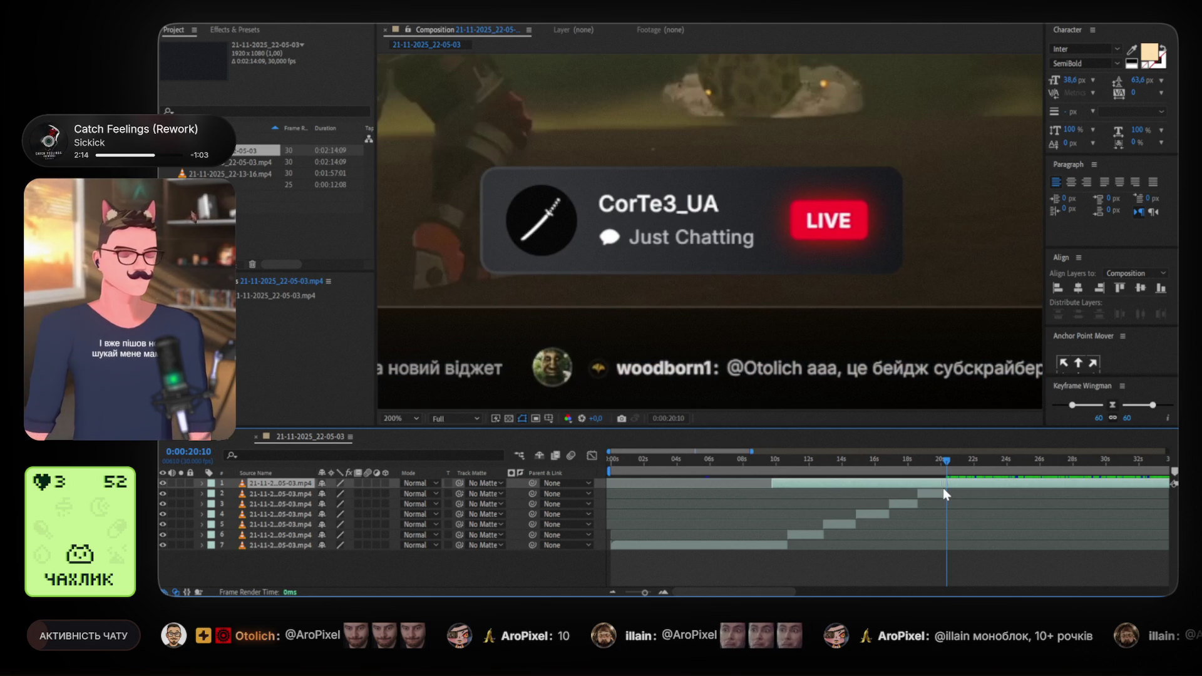
Drag the CorTe3_UA clip further left to offset its footage after 20 seconds, then deselect it
{"action": "left_click_drag", "start_coordinate": [943, 487], "coordinate": [895, 488]}
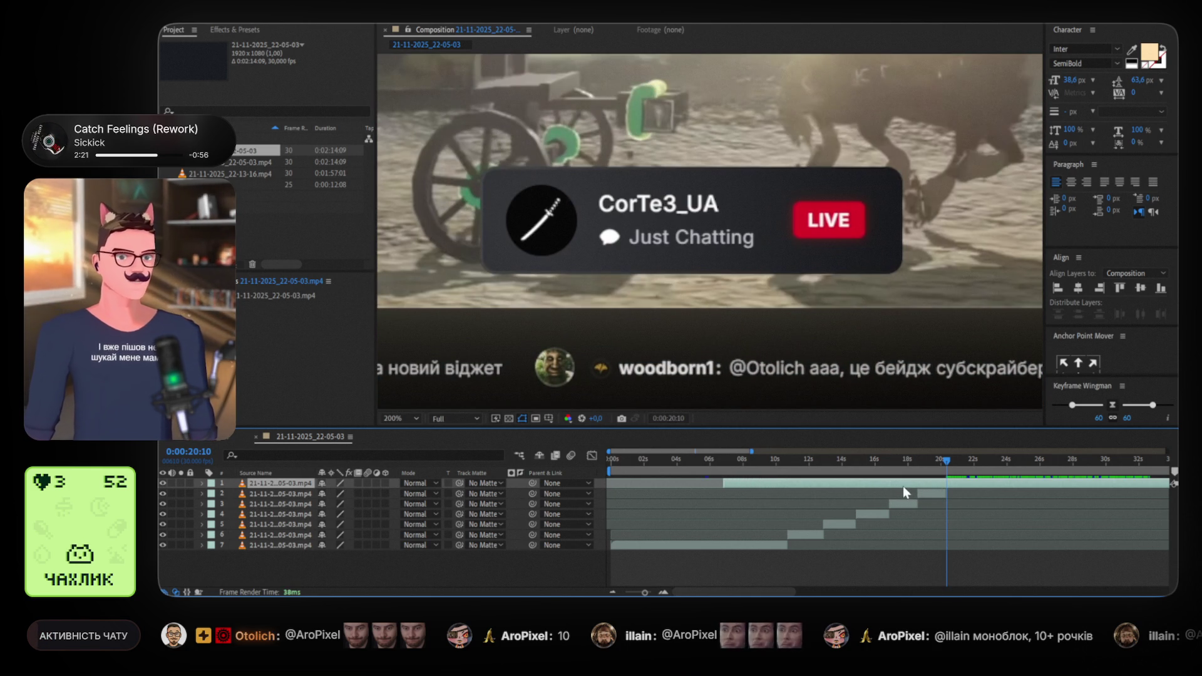
{"action": "mouse_move", "coordinate": [1052, 488]}
{"action": "left_mouse_down"}
{"action": "mouse_move", "coordinate": [1012, 486]}
{"action": "mouse_move", "coordinate": [1068, 488]}
{"action": "mouse_move", "coordinate": [967, 487]}
{"action": "mouse_move", "coordinate": [1001, 486]}
{"action": "mouse_move", "coordinate": [990, 487]}
{"action": "left_mouse_up"}
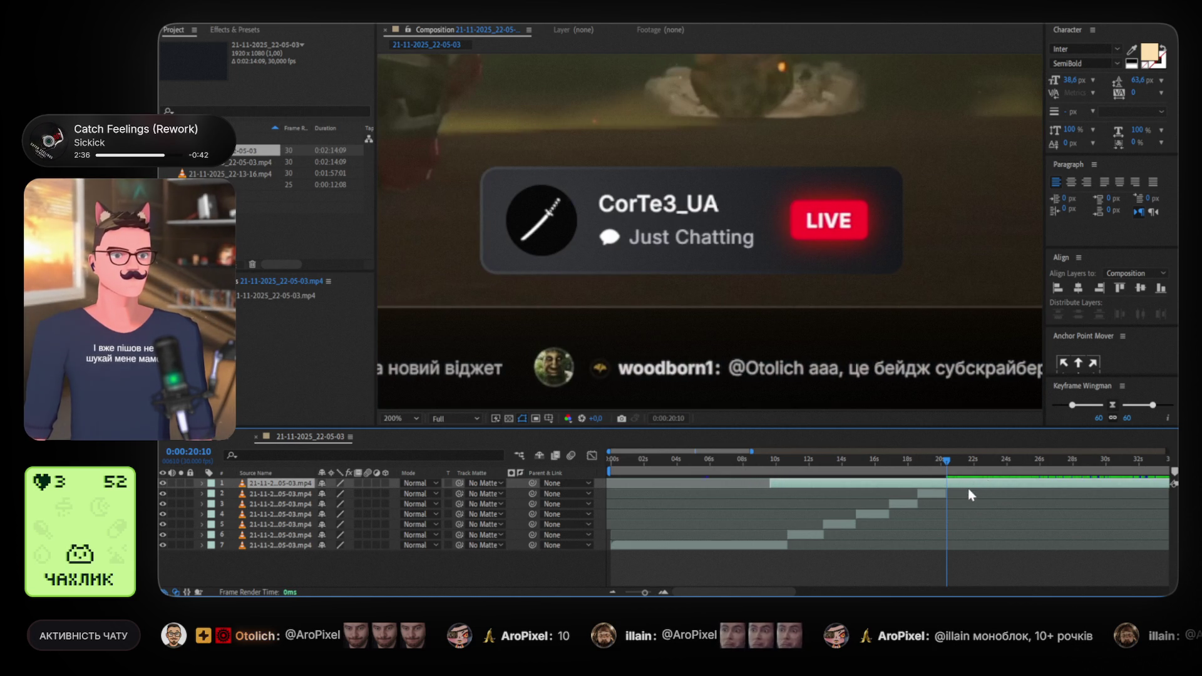
{"action": "left_click", "coordinate": [934, 494]}
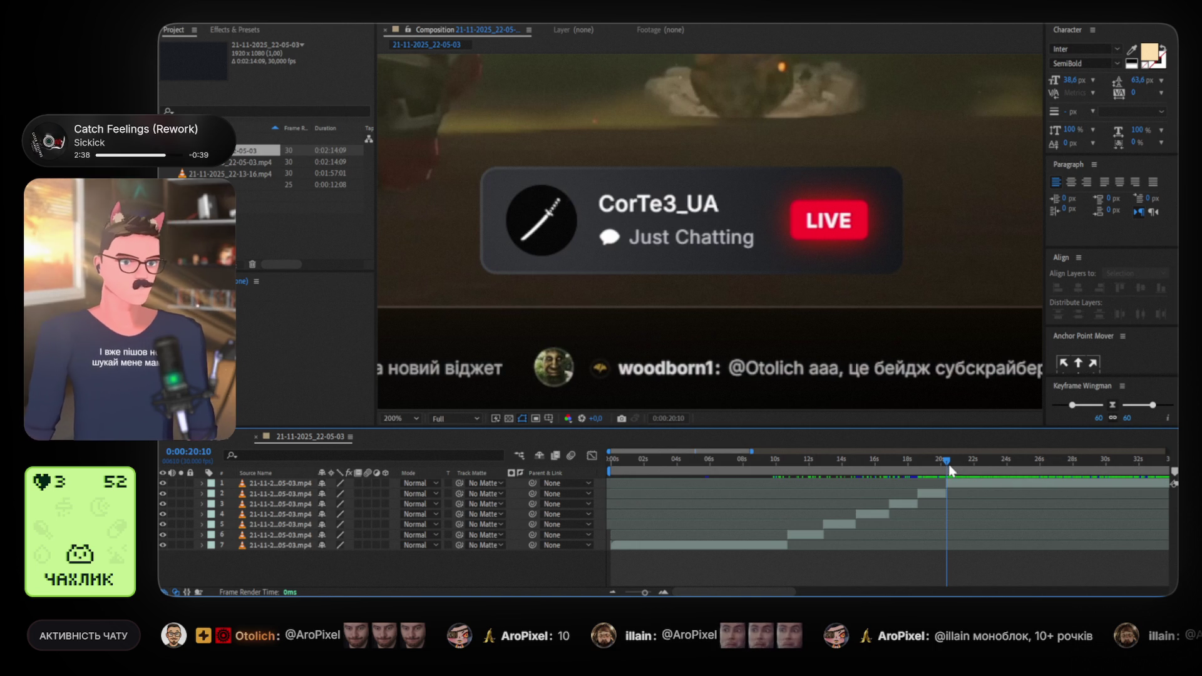
Scrub through the CorTe3_UA footage past the 20-second cut to about 0:00:22:04
{"action": "mouse_move", "coordinate": [946, 460]}
{"action": "left_mouse_down"}
{"action": "mouse_move", "coordinate": [1132, 462]}
{"action": "mouse_move", "coordinate": [955, 459]}
{"action": "left_mouse_up"}
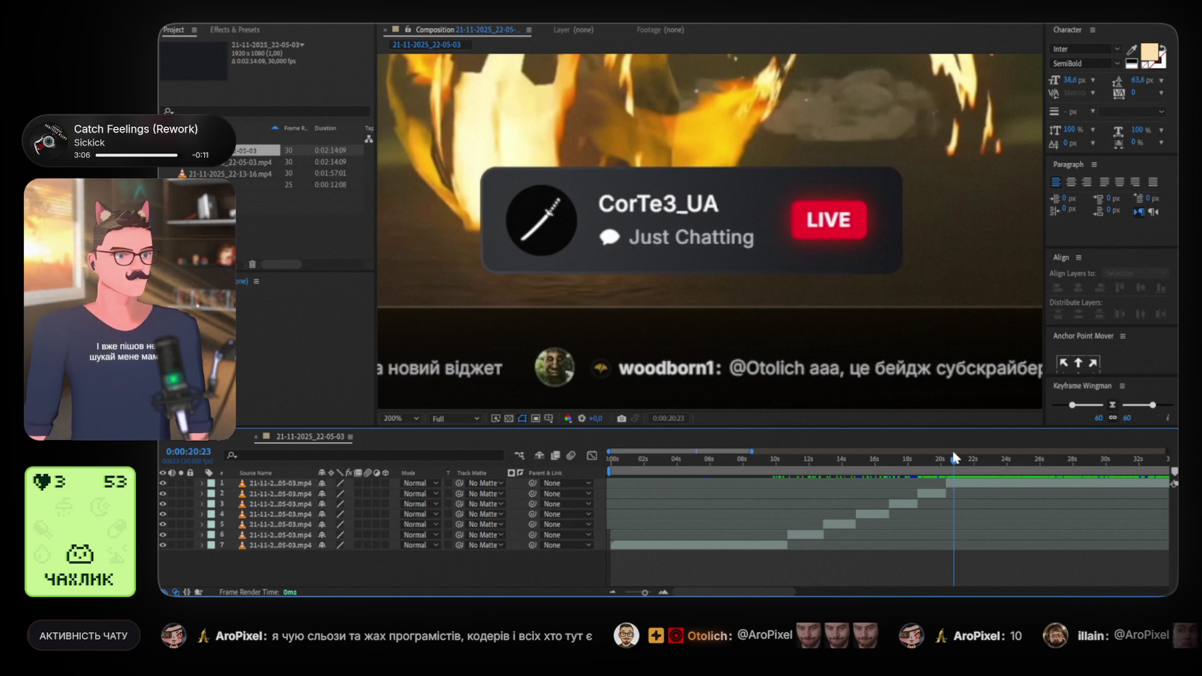
{"action": "left_click_drag", "start_coordinate": [955, 458], "coordinate": [957, 456]}
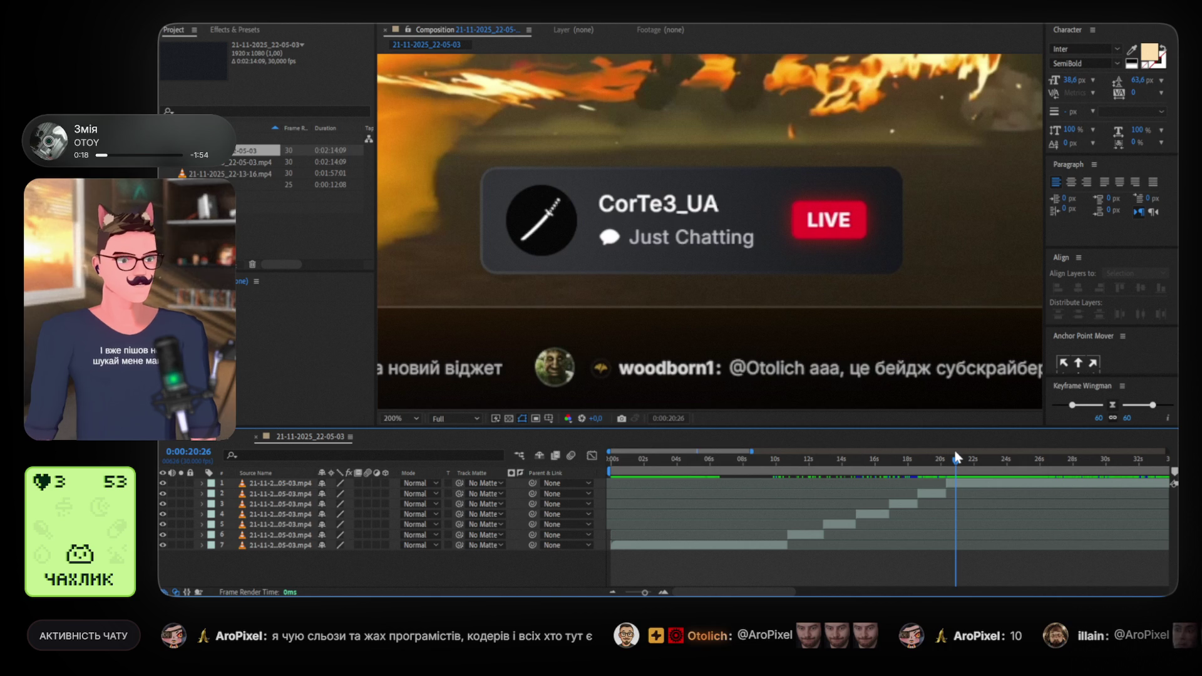
{"action": "left_click_drag", "start_coordinate": [956, 454], "coordinate": [962, 460]}
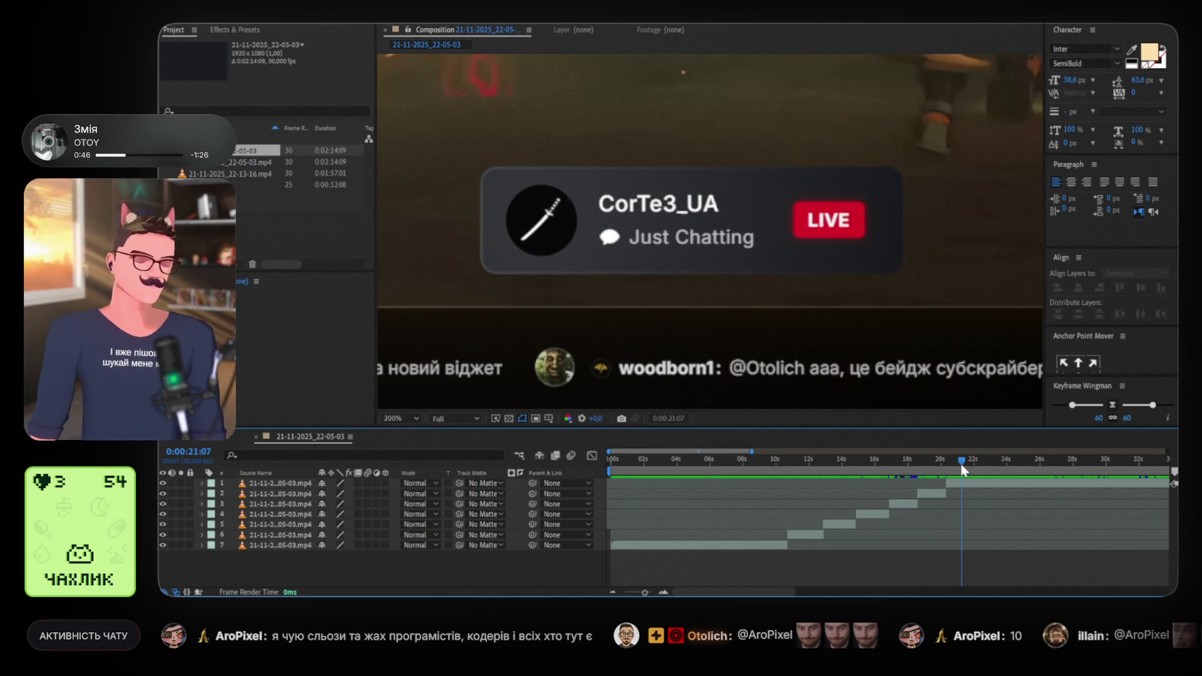
{"action": "left_click_drag", "start_coordinate": [962, 467], "coordinate": [976, 467]}
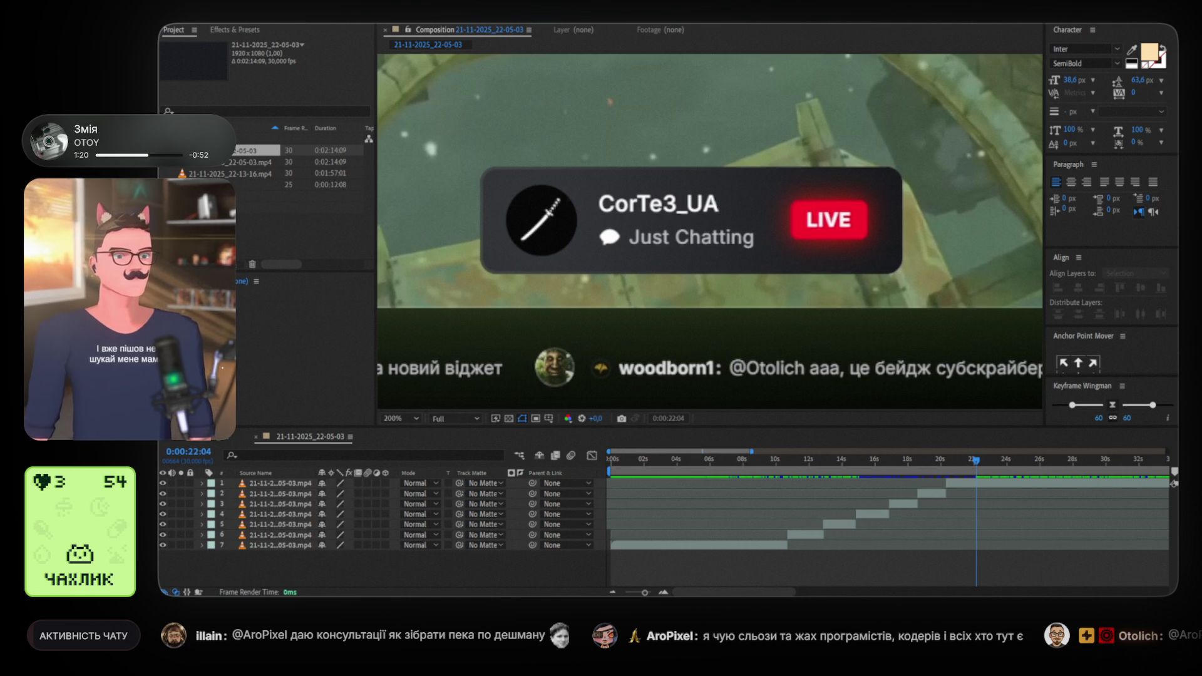
{"action": "left_click", "coordinate": [736, 442]}
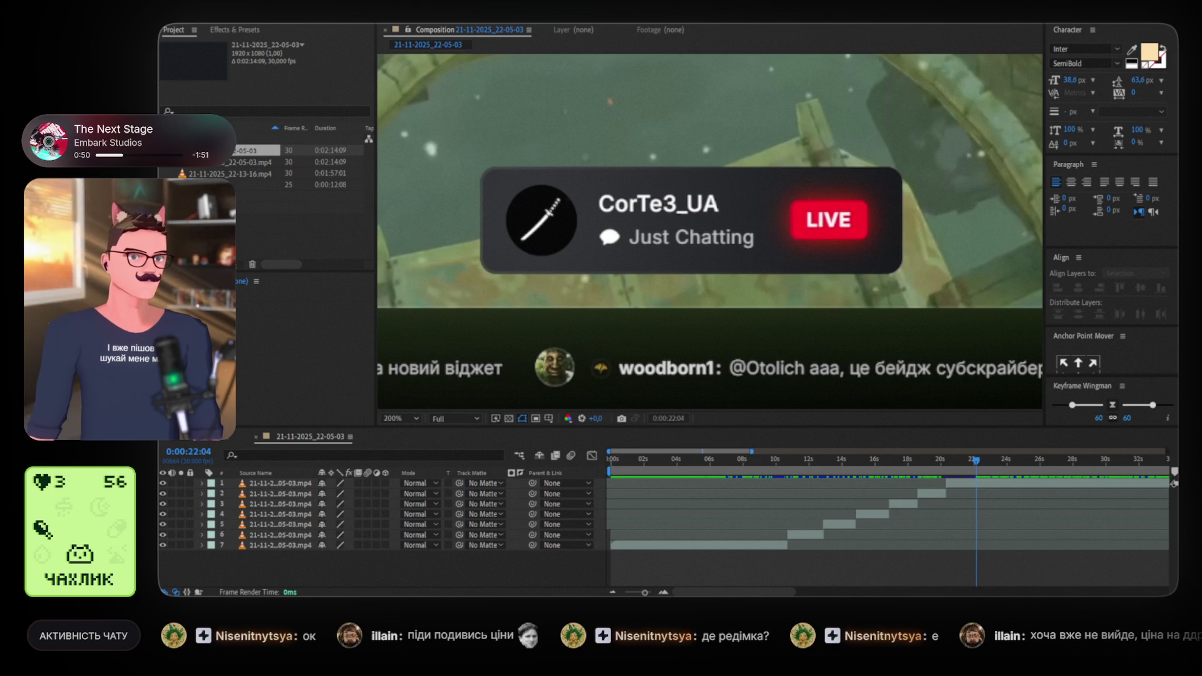
{"action": "left_click", "coordinate": [745, 434]}
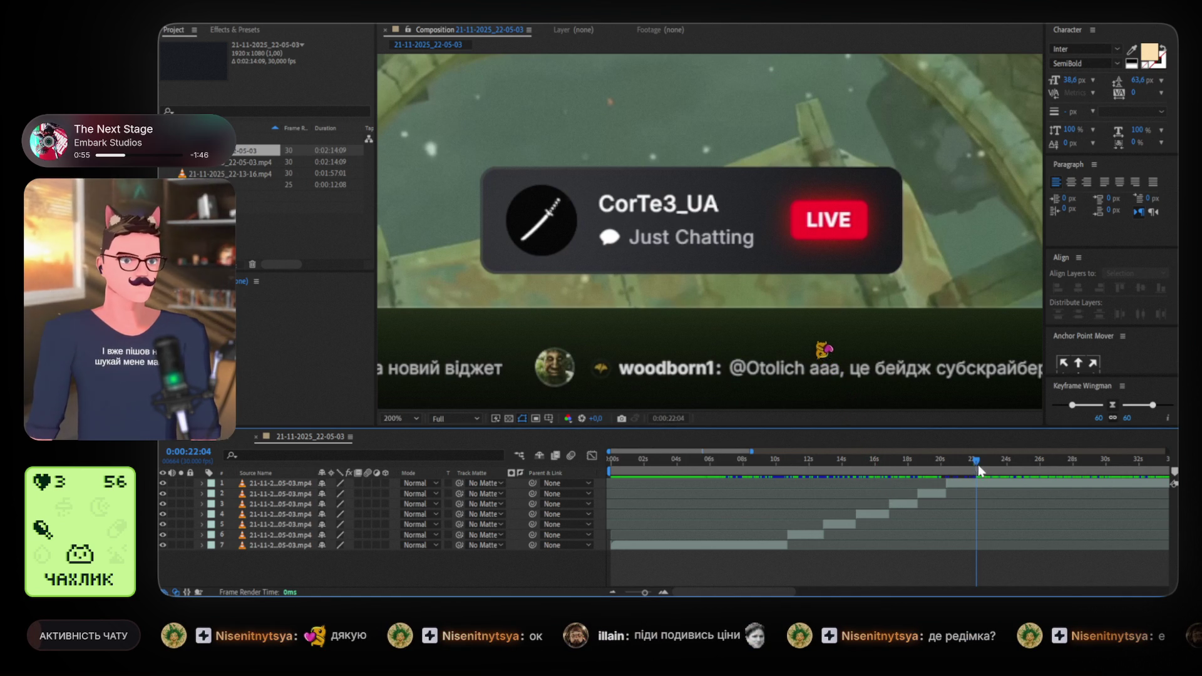
Split the top clip at 0:00:22:04 and delete the earliest clip, layer 8
{"action": "left_click", "coordinate": [984, 485]}
{"action": "key", "text": "ctrl+shift+d"}
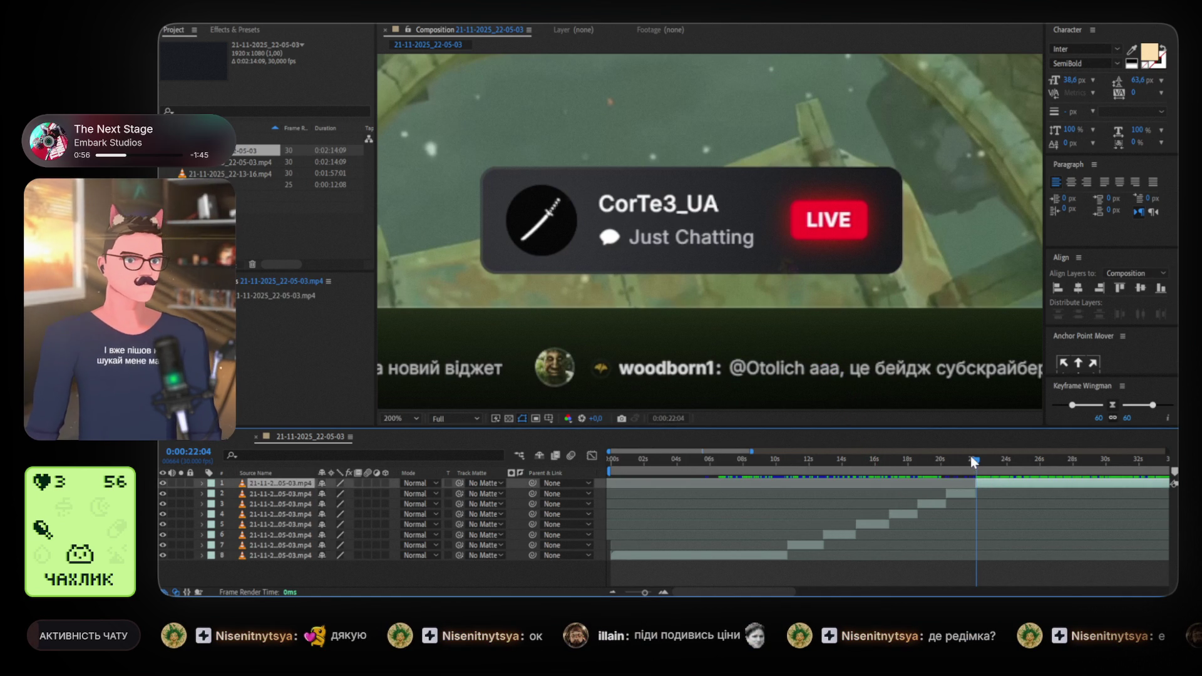
{"action": "mouse_move", "coordinate": [799, 465]}
{"action": "left_mouse_down"}
{"action": "mouse_move", "coordinate": [783, 467]}
{"action": "mouse_move", "coordinate": [879, 465]}
{"action": "mouse_move", "coordinate": [762, 495]}
{"action": "mouse_move", "coordinate": [652, 501]}
{"action": "left_mouse_up"}
{"action": "left_click", "coordinate": [704, 555]}
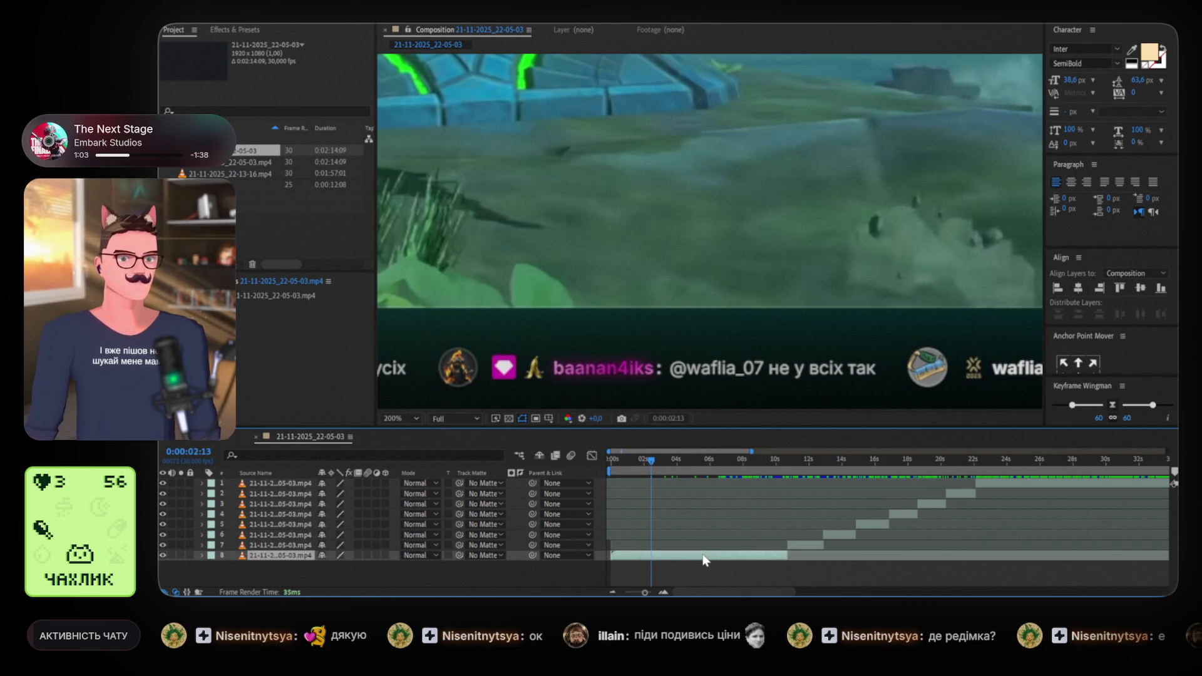
{"action": "key", "text": "Delete"}
{"action": "left_click", "coordinate": [1074, 484]}
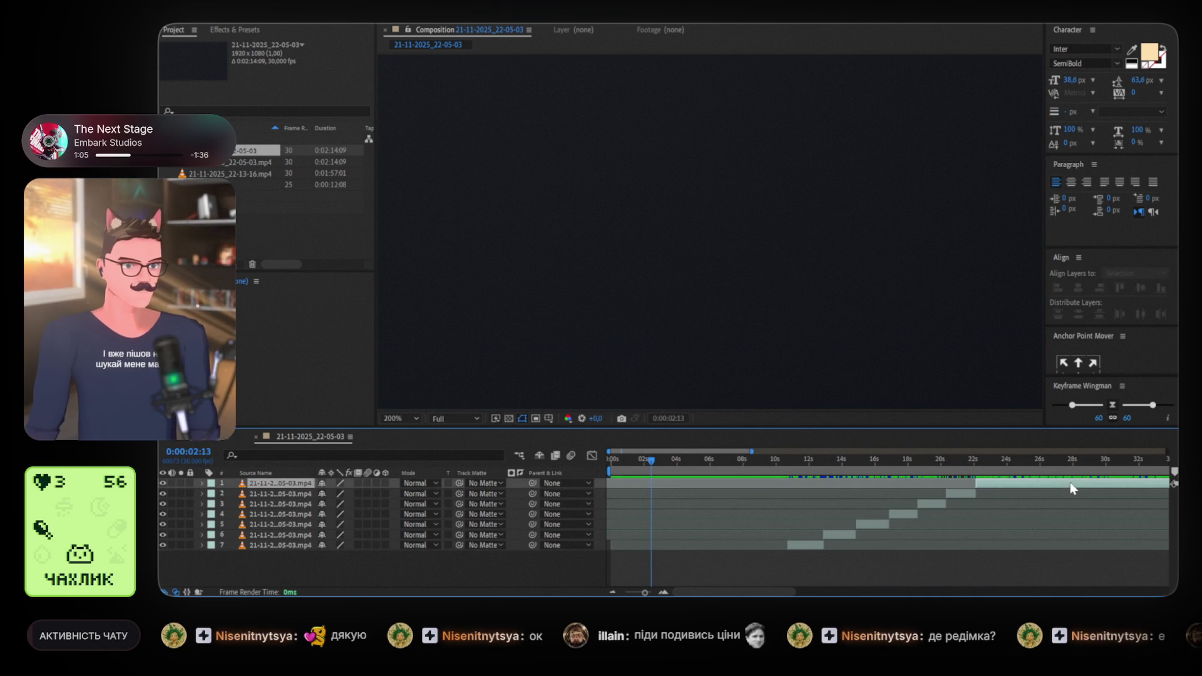
Delete the top clip and drag the six remaining clips so the cascade starts at 0s
{"action": "key", "text": "Delete"}
{"action": "left_click", "coordinate": [962, 483]}
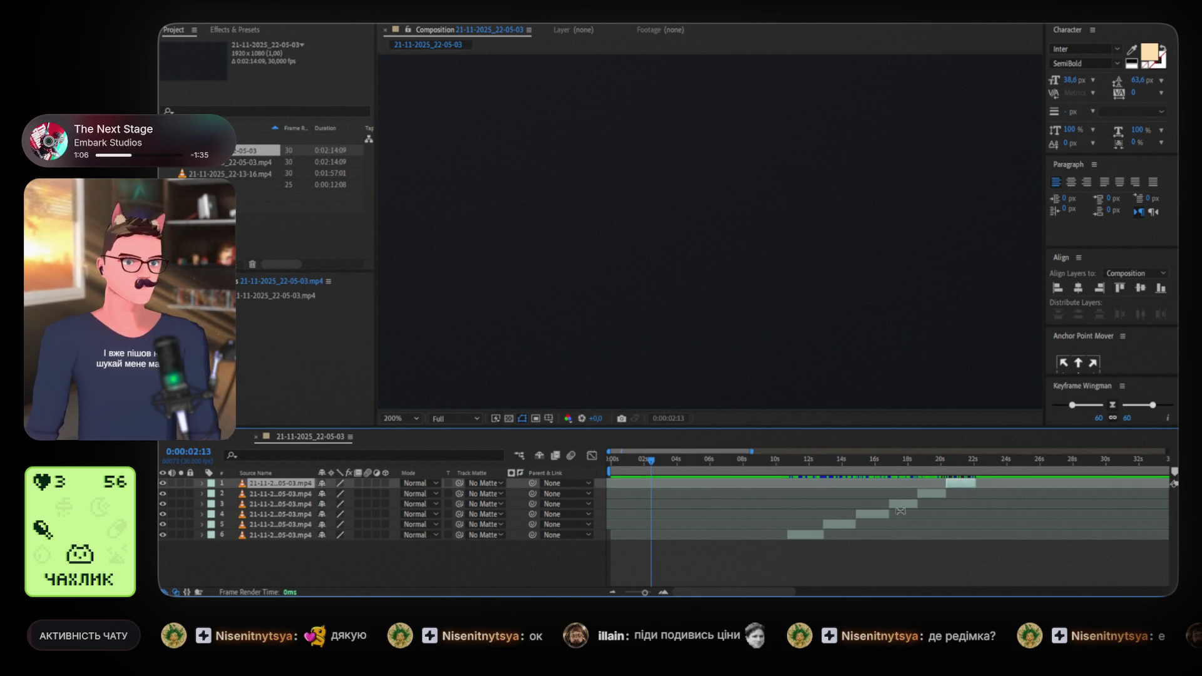
{"action": "left_click", "coordinate": [812, 535], "text": "shift"}
{"action": "left_click_drag", "start_coordinate": [812, 536], "coordinate": [636, 539]}
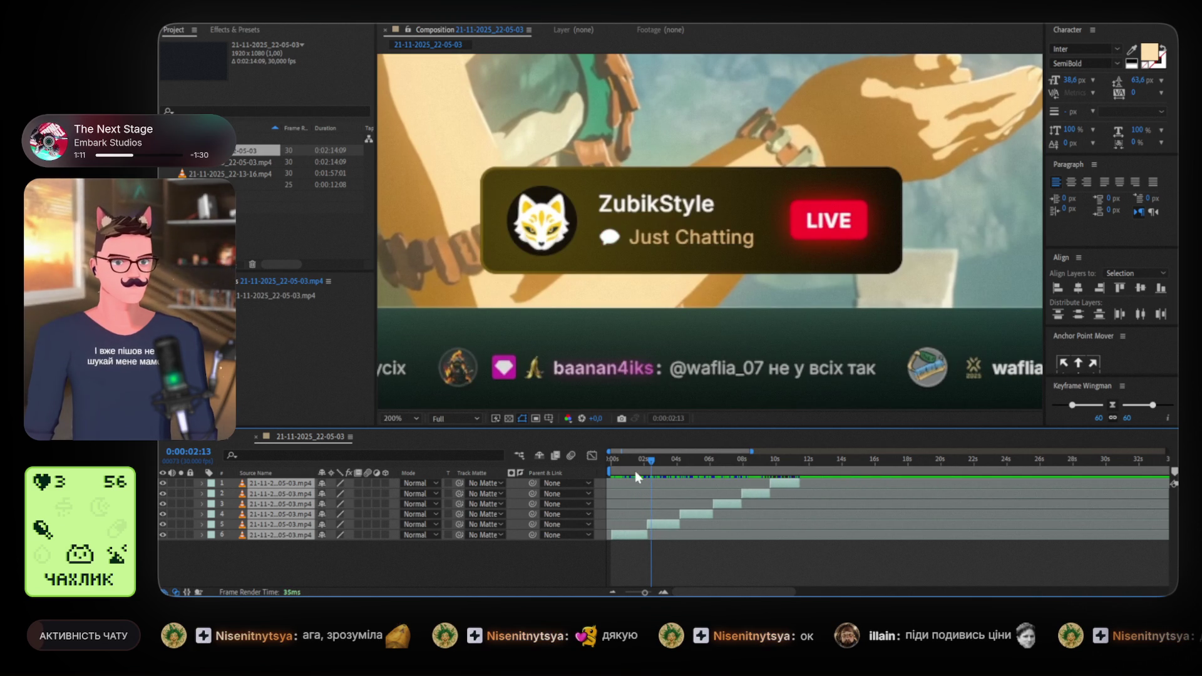
Preview the cascade from the start, checking the opening frames for black
{"action": "key", "text": "space"}
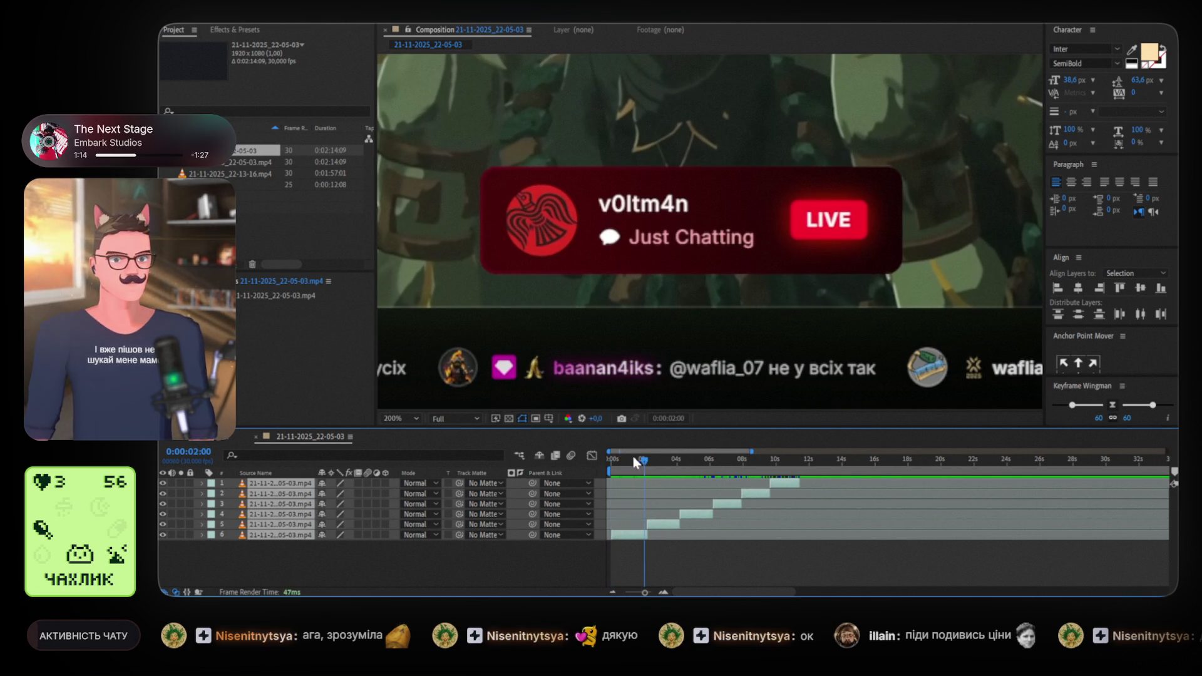
{"action": "left_click", "coordinate": [612, 461]}
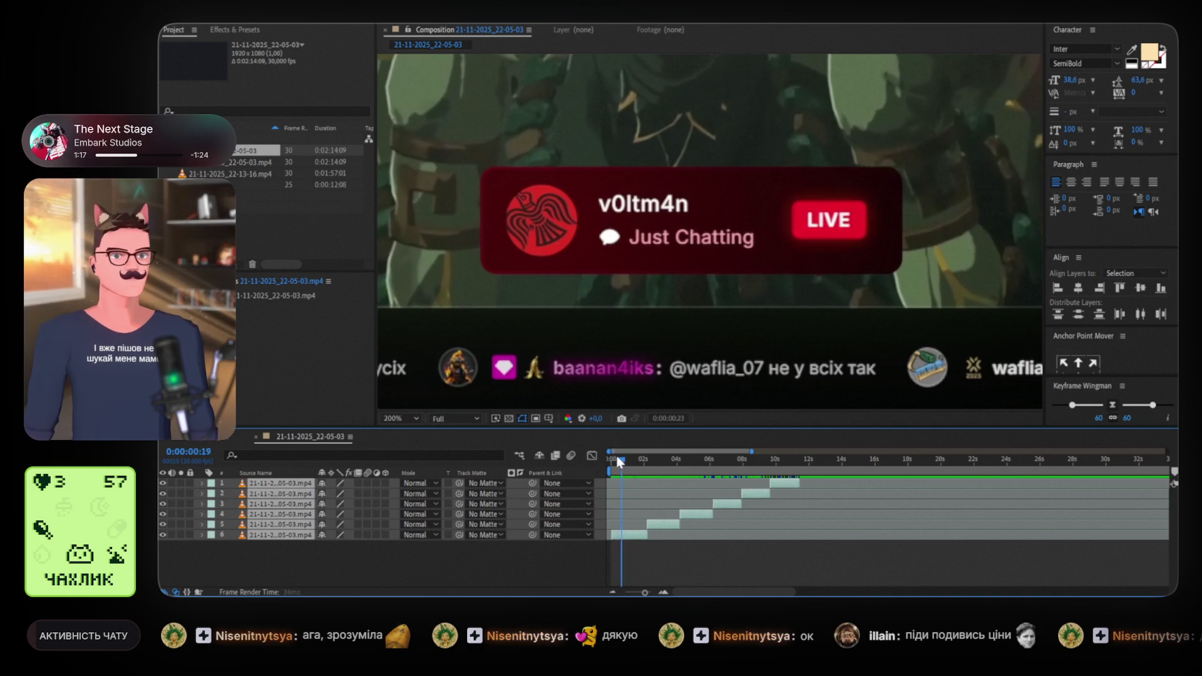
{"action": "left_click", "coordinate": [611, 462]}
{"action": "mouse_move", "coordinate": [610, 462]}
{"action": "left_mouse_down"}
{"action": "mouse_move", "coordinate": [623, 459]}
{"action": "mouse_move", "coordinate": [609, 458]}
{"action": "left_mouse_up"}
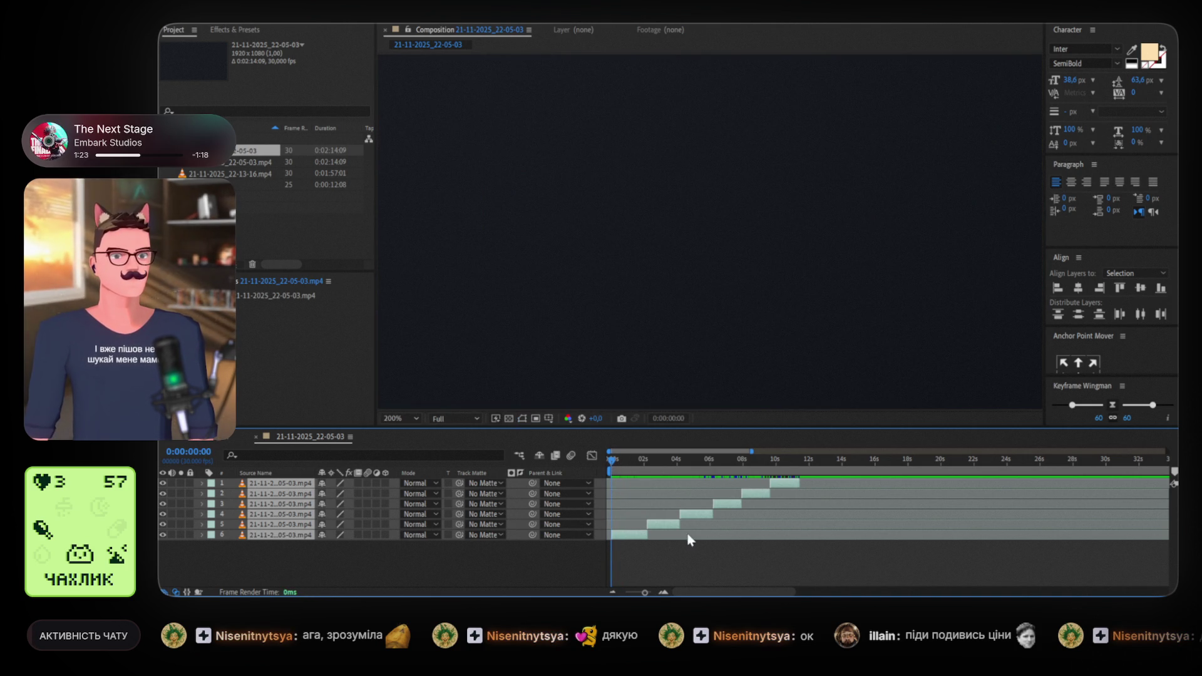
{"action": "key", "text": "space"}
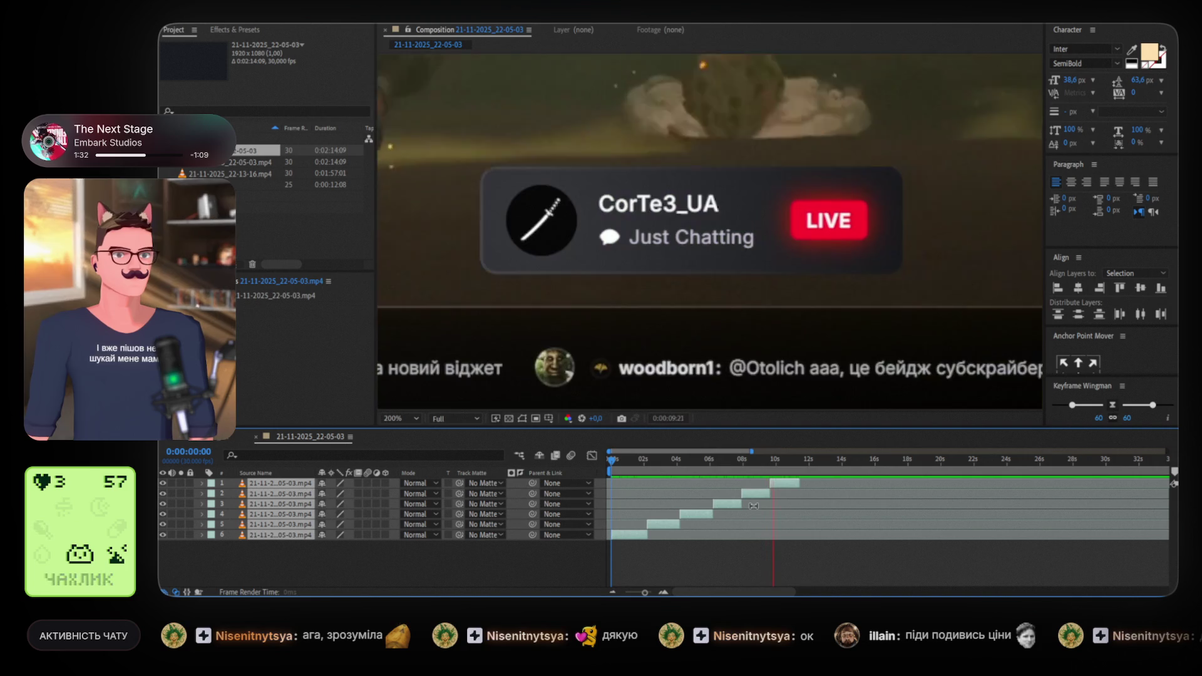
Stop playback and step through the first 20 frames to find where the black ends
{"action": "key", "text": "space"}
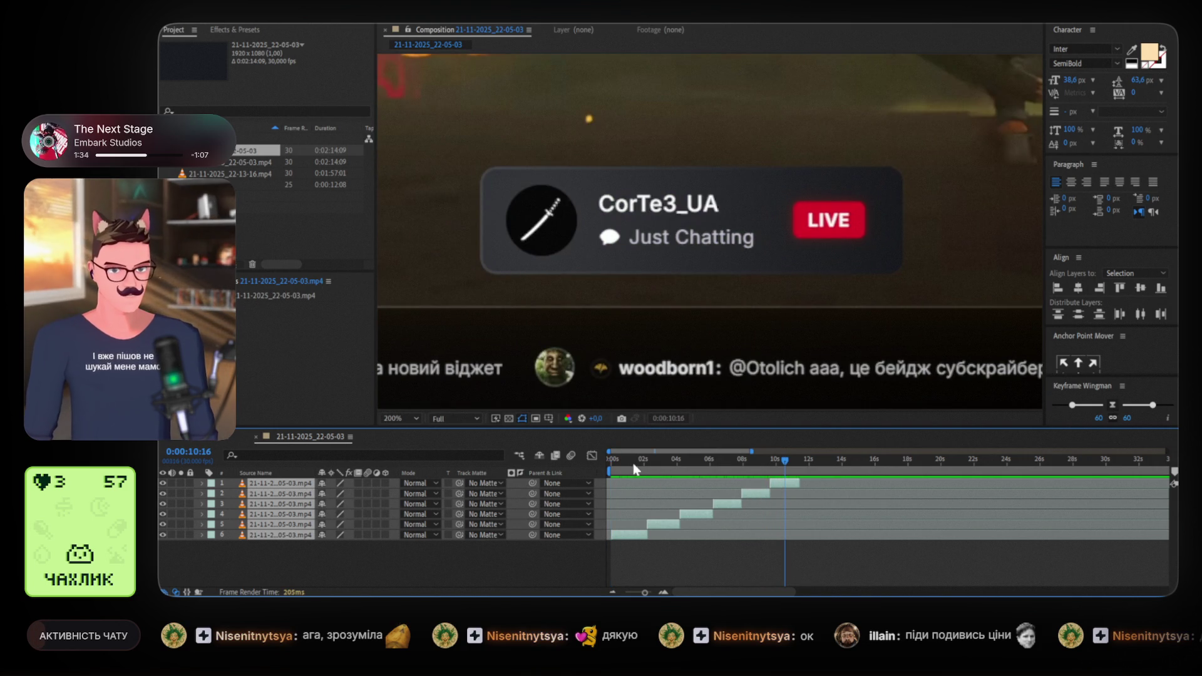
{"action": "left_click", "coordinate": [627, 459]}
{"action": "left_click", "coordinate": [612, 463]}
{"action": "left_click", "coordinate": [622, 462]}
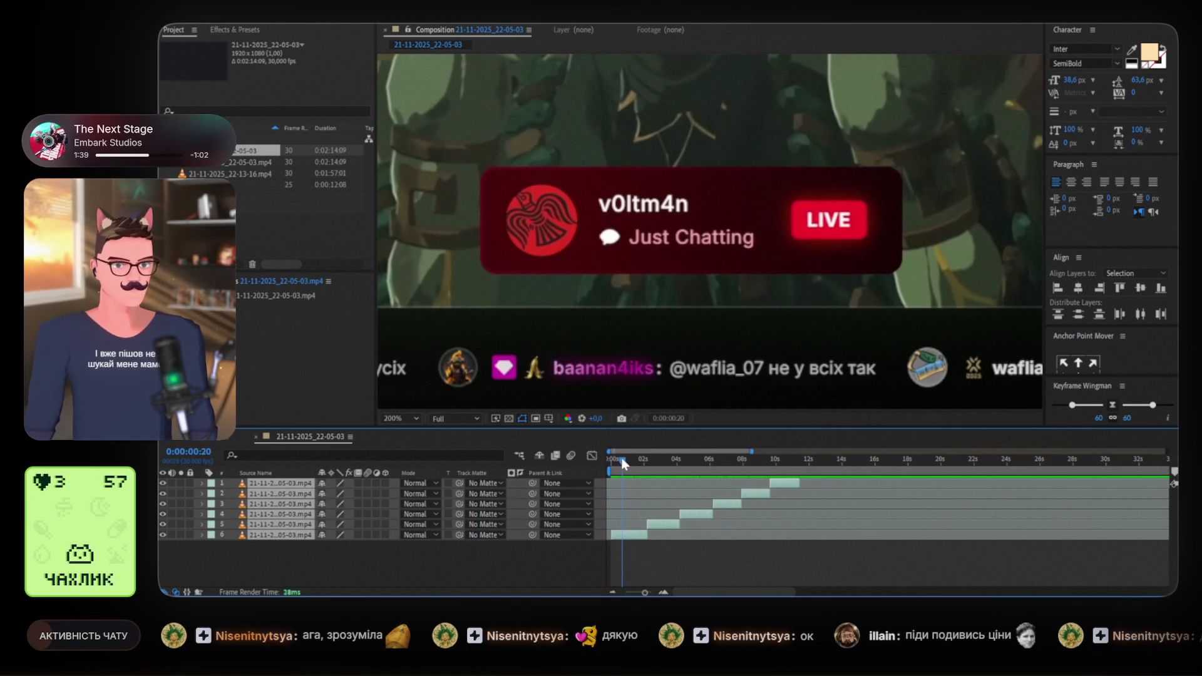
{"action": "left_click", "coordinate": [612, 462]}
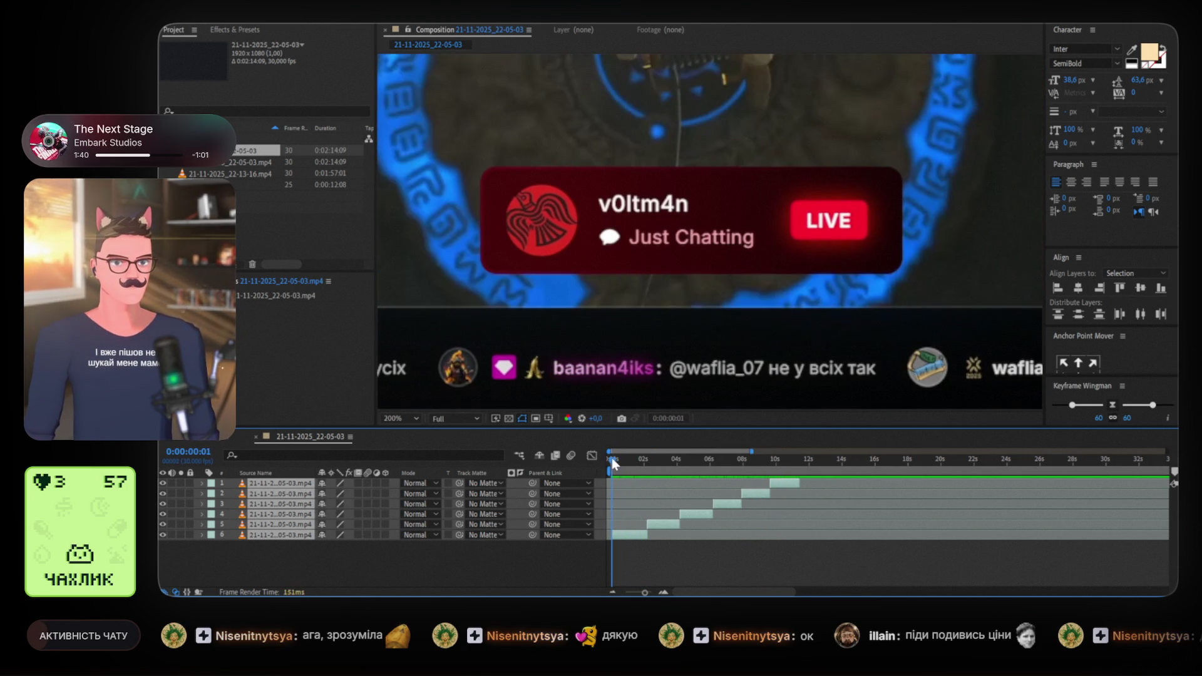
{"action": "left_click", "coordinate": [620, 459]}
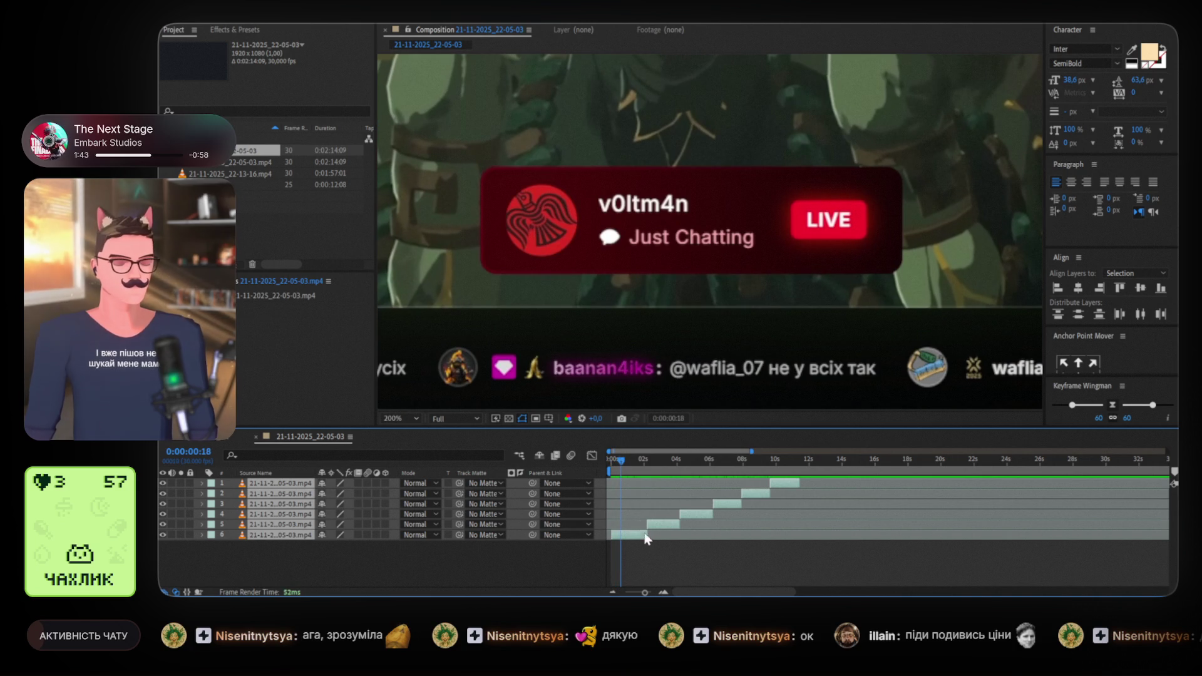
Trim the black opening frames off all six clips' in-points and return to the start
{"action": "left_click_drag", "start_coordinate": [614, 536], "coordinate": [621, 536]}
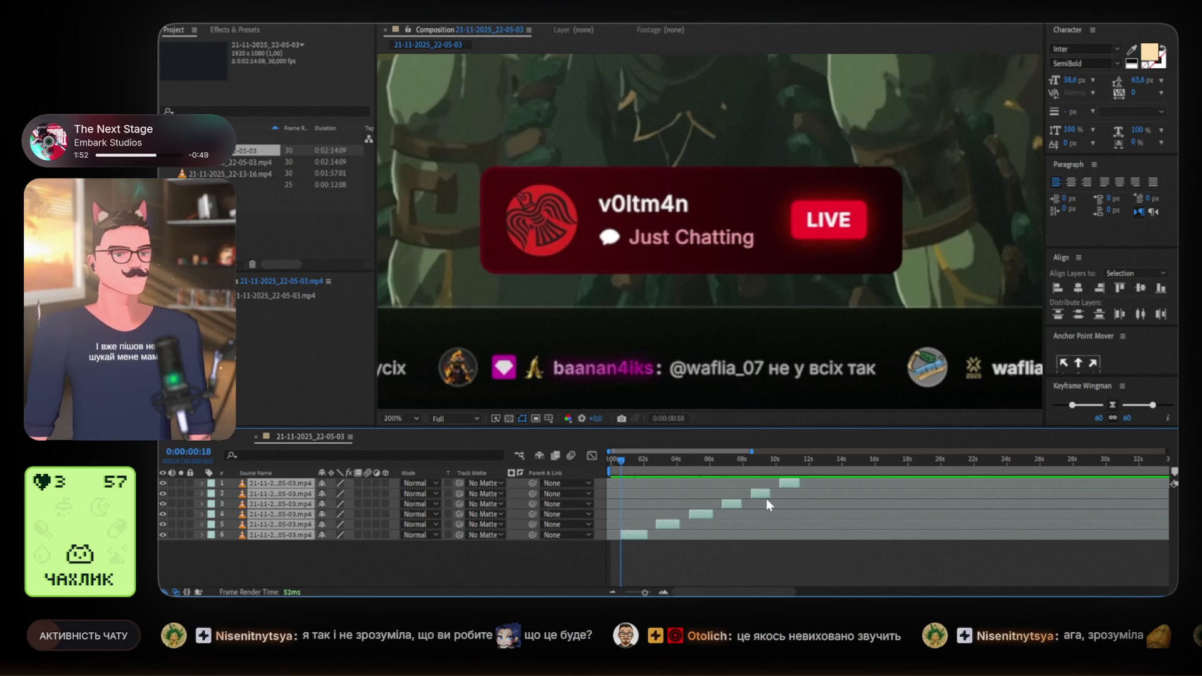
{"action": "left_click", "coordinate": [649, 560]}
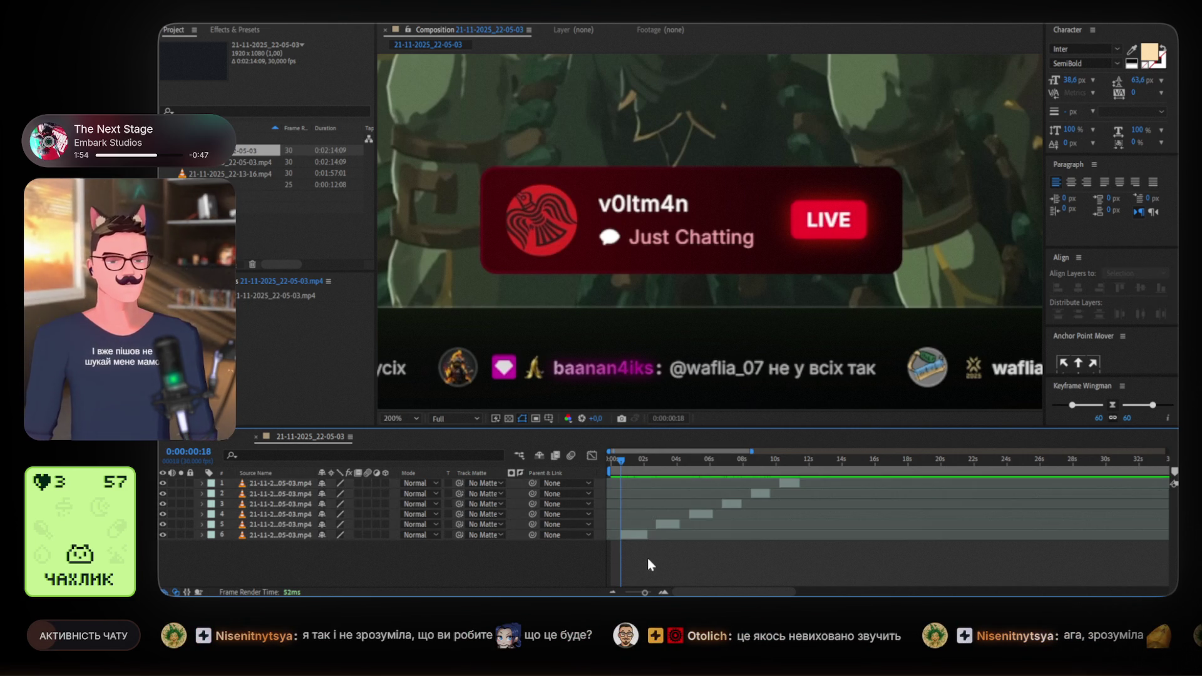
{"action": "left_click", "coordinate": [623, 535]}
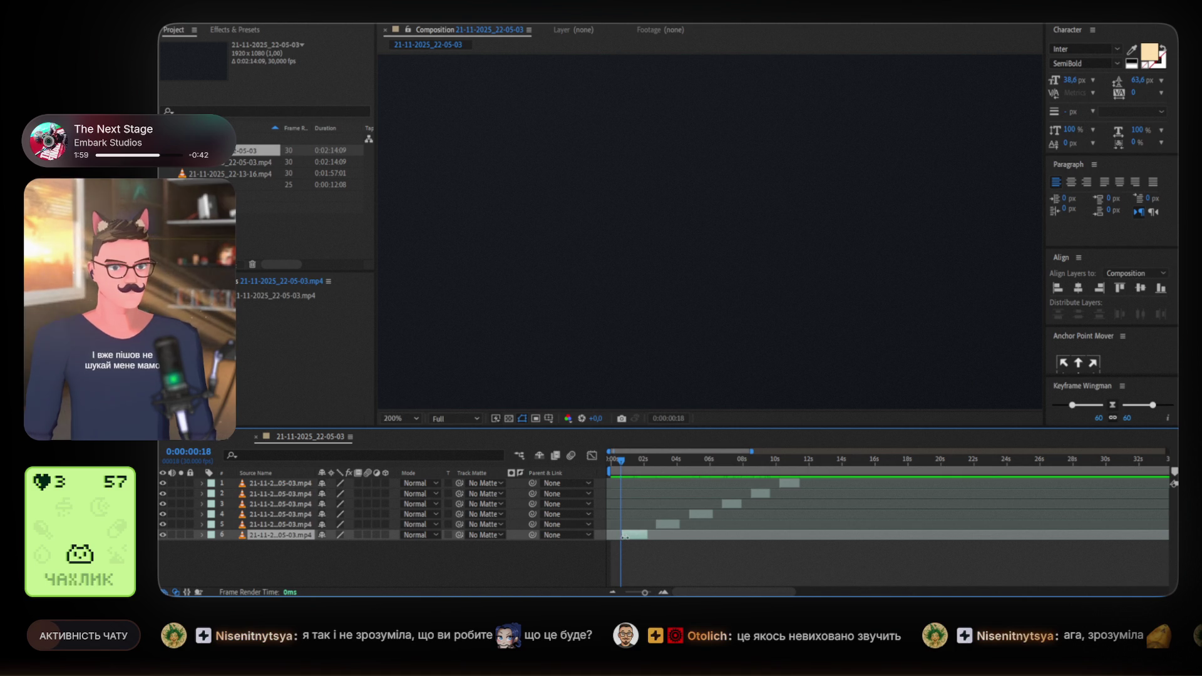
{"action": "left_click_drag", "start_coordinate": [620, 460], "coordinate": [609, 463]}
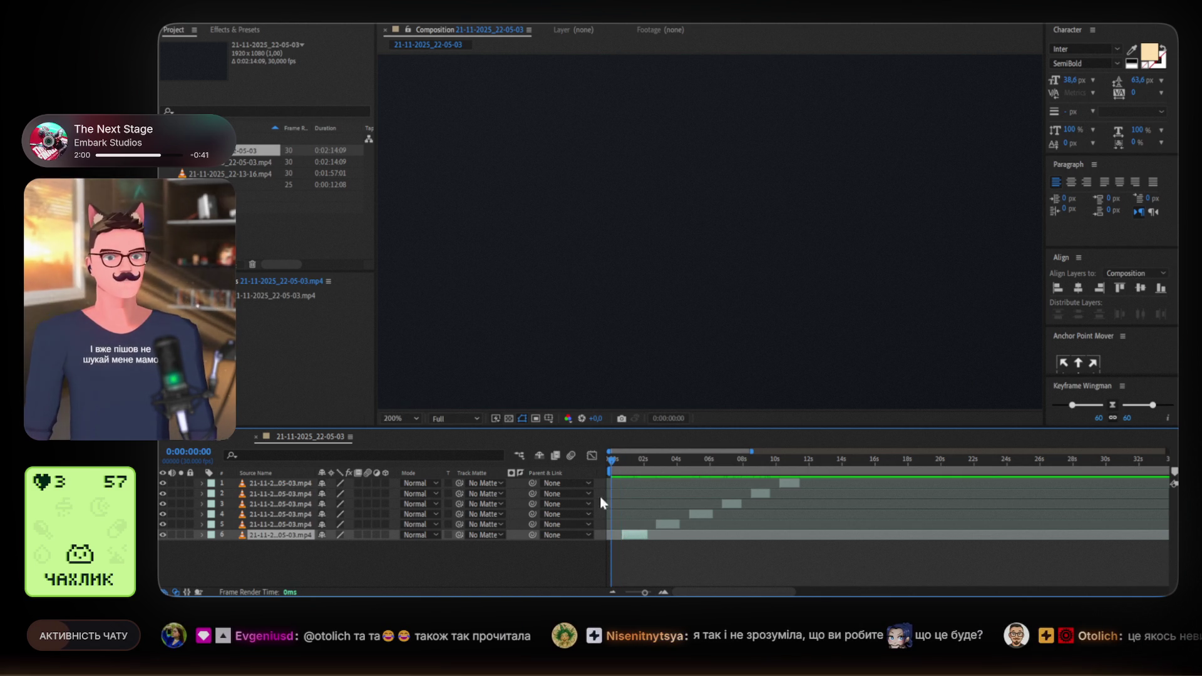
Chain clips 5 through 1 so each starts at the previous clip's out-point, then preview
{"action": "key", "text": "equal"}
{"action": "left_click", "coordinate": [712, 526]}
{"action": "left_click_drag", "start_coordinate": [712, 533], "coordinate": [691, 532]}
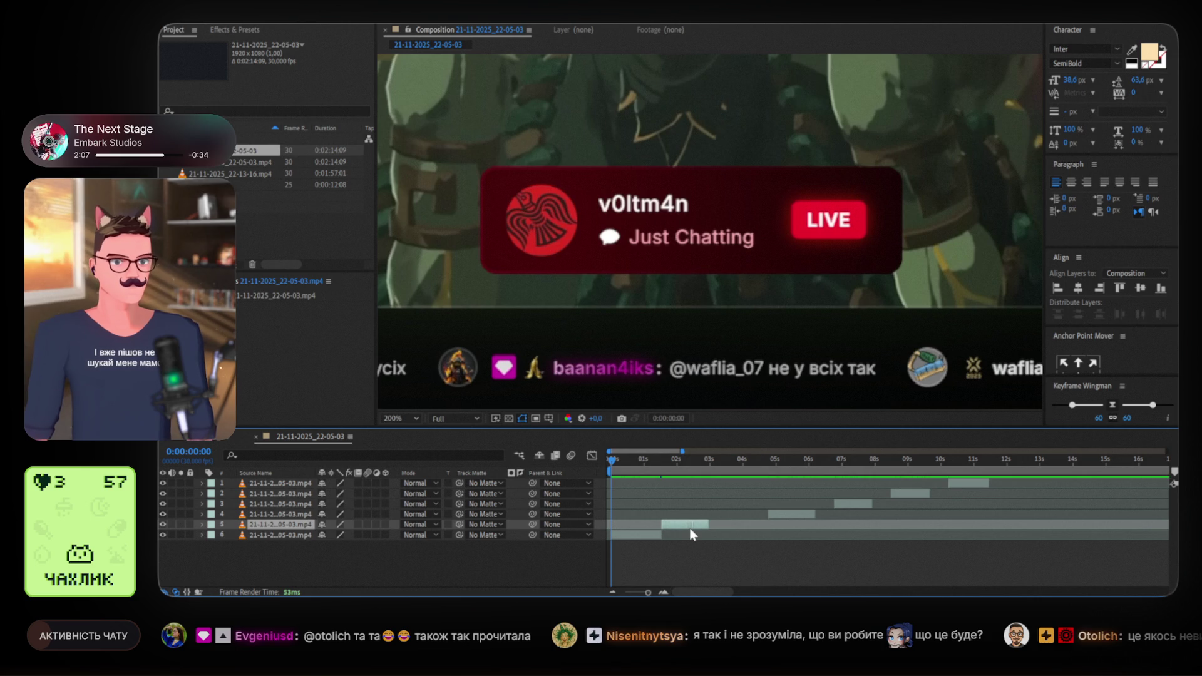
{"action": "left_click_drag", "start_coordinate": [789, 513], "coordinate": [729, 517]}
{"action": "left_click_drag", "start_coordinate": [853, 504], "coordinate": [774, 506]}
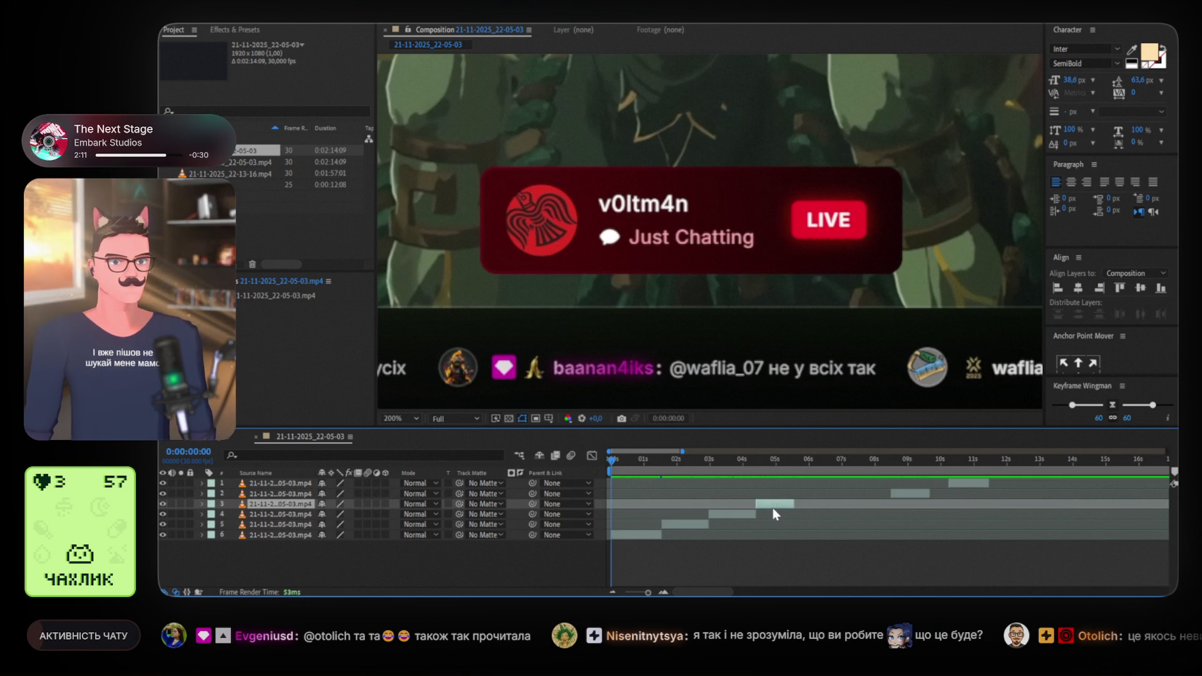
{"action": "left_click_drag", "start_coordinate": [907, 495], "coordinate": [809, 498]}
{"action": "left_click_drag", "start_coordinate": [968, 483], "coordinate": [851, 494]}
{"action": "left_click", "coordinate": [769, 461]}
{"action": "key", "text": "Home"}
{"action": "key", "text": "space"}
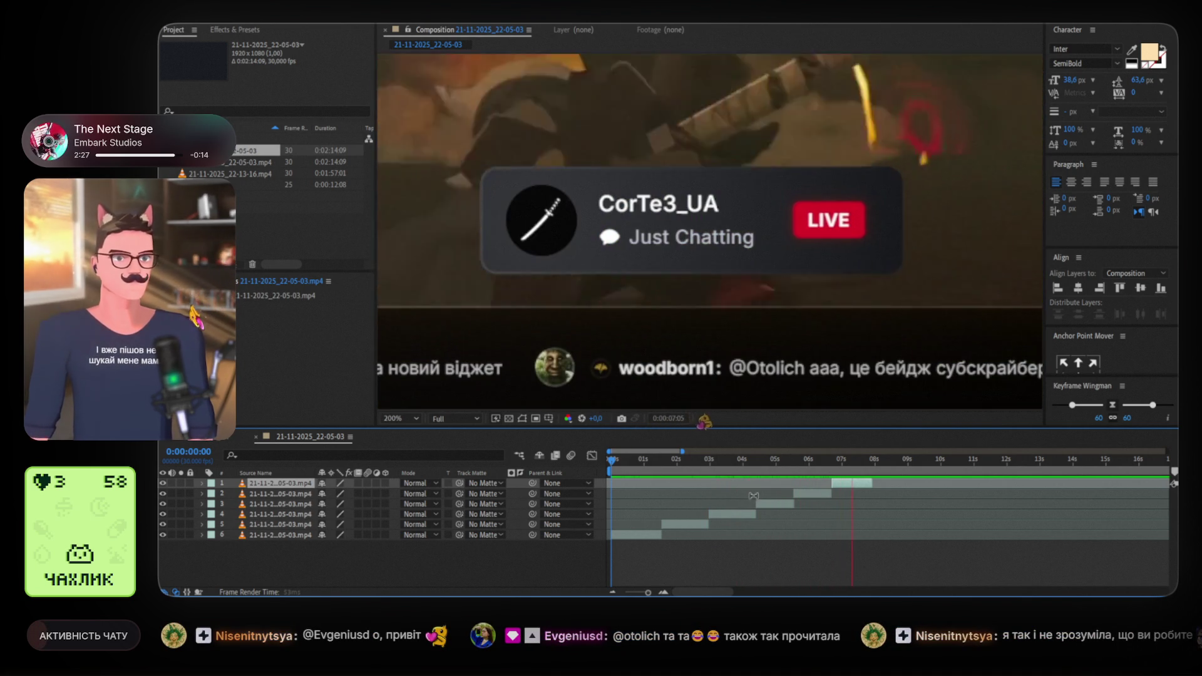
{"action": "key", "text": "space"}
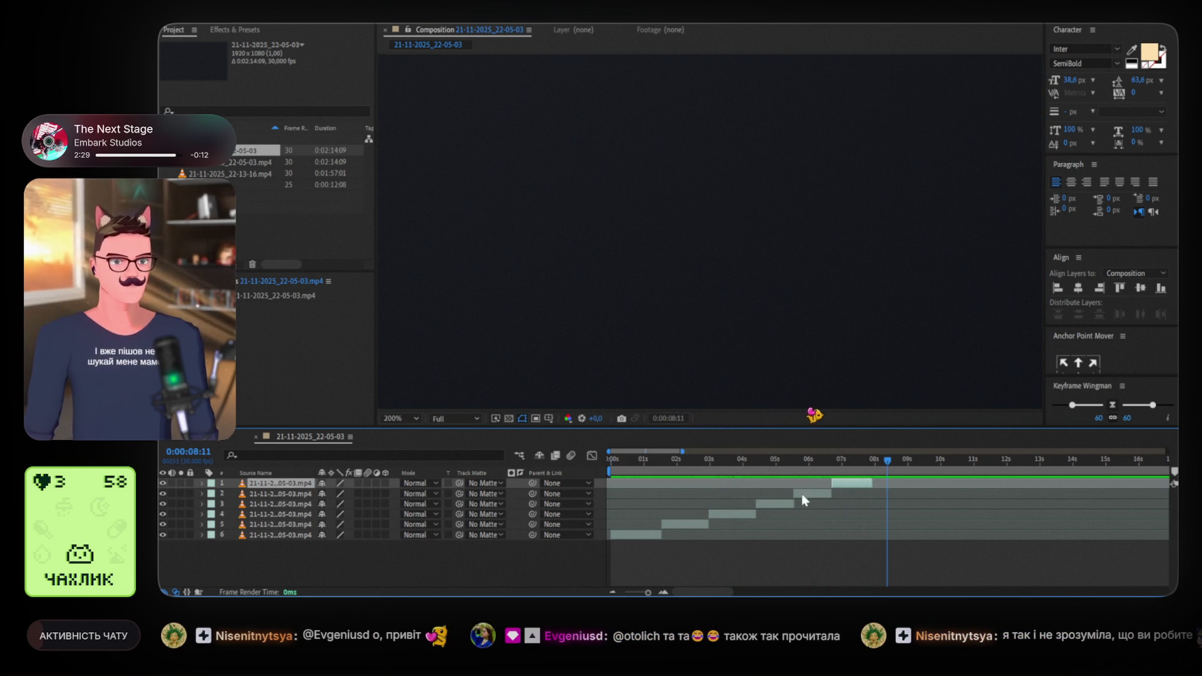
Shift all six clips later to about 2 seconds and add 21-11-2025_22-13-16.mp4 to the composition
{"action": "left_click", "coordinate": [650, 536]}
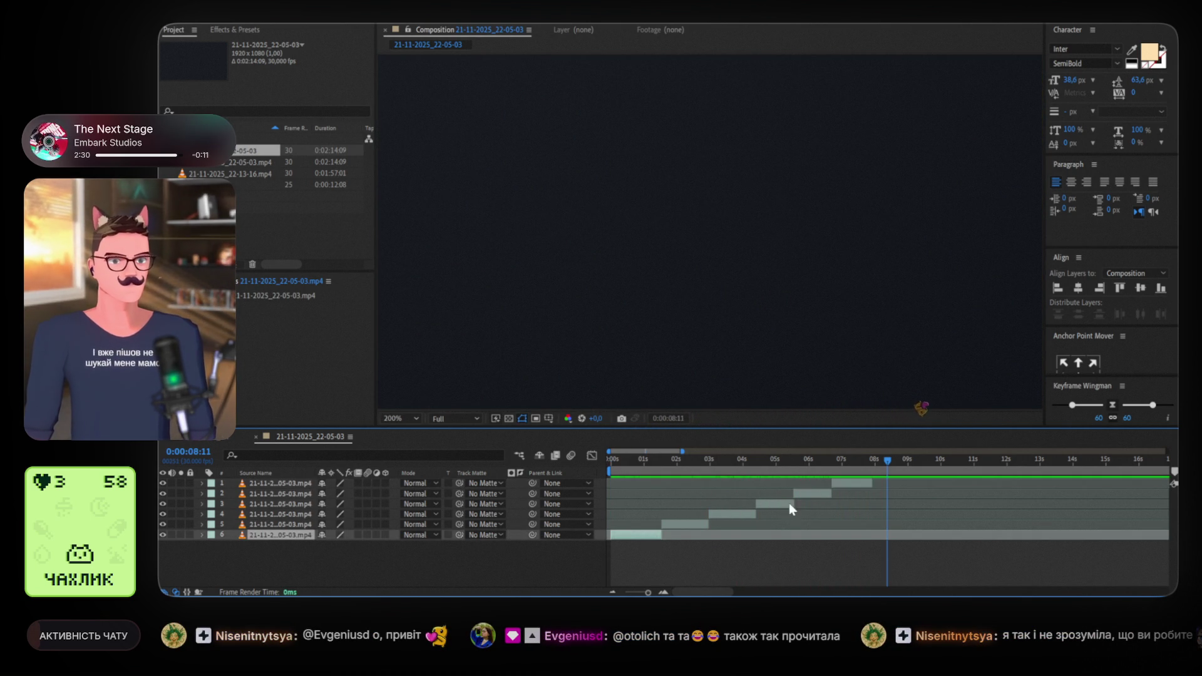
{"action": "left_click", "coordinate": [836, 481], "text": "shift"}
{"action": "left_click_drag", "start_coordinate": [691, 525], "coordinate": [752, 524]}
{"action": "left_click", "coordinate": [686, 551]}
{"action": "left_click", "coordinate": [673, 533]}
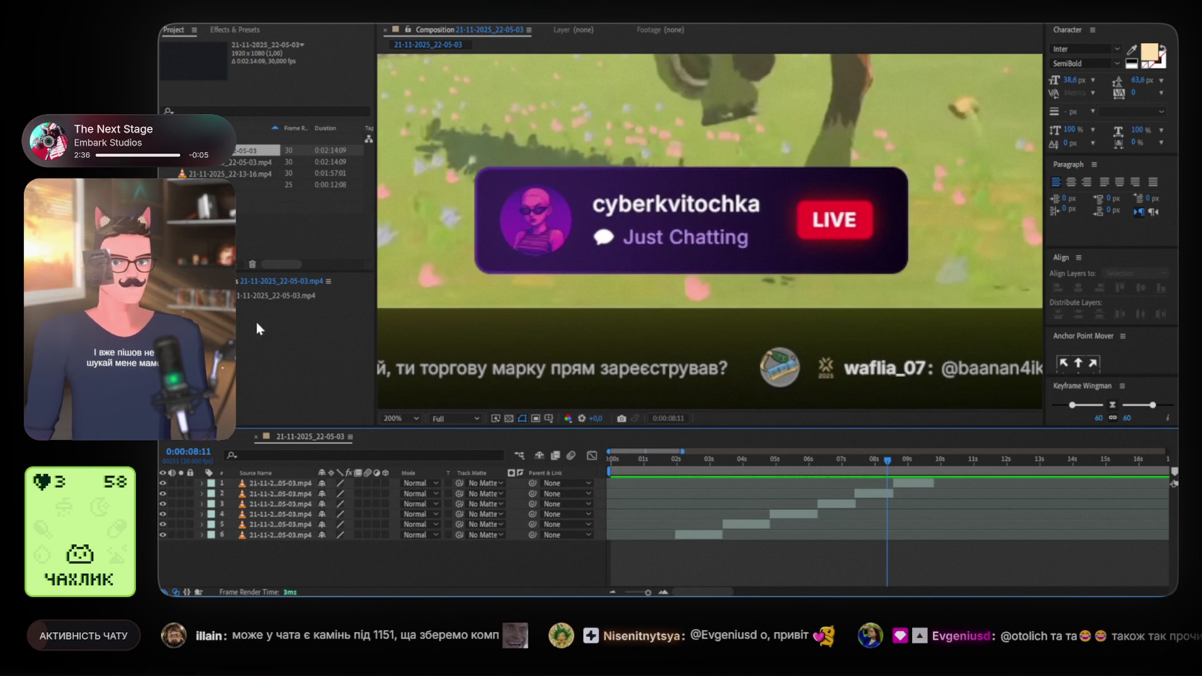
{"action": "left_click", "coordinate": [233, 171]}
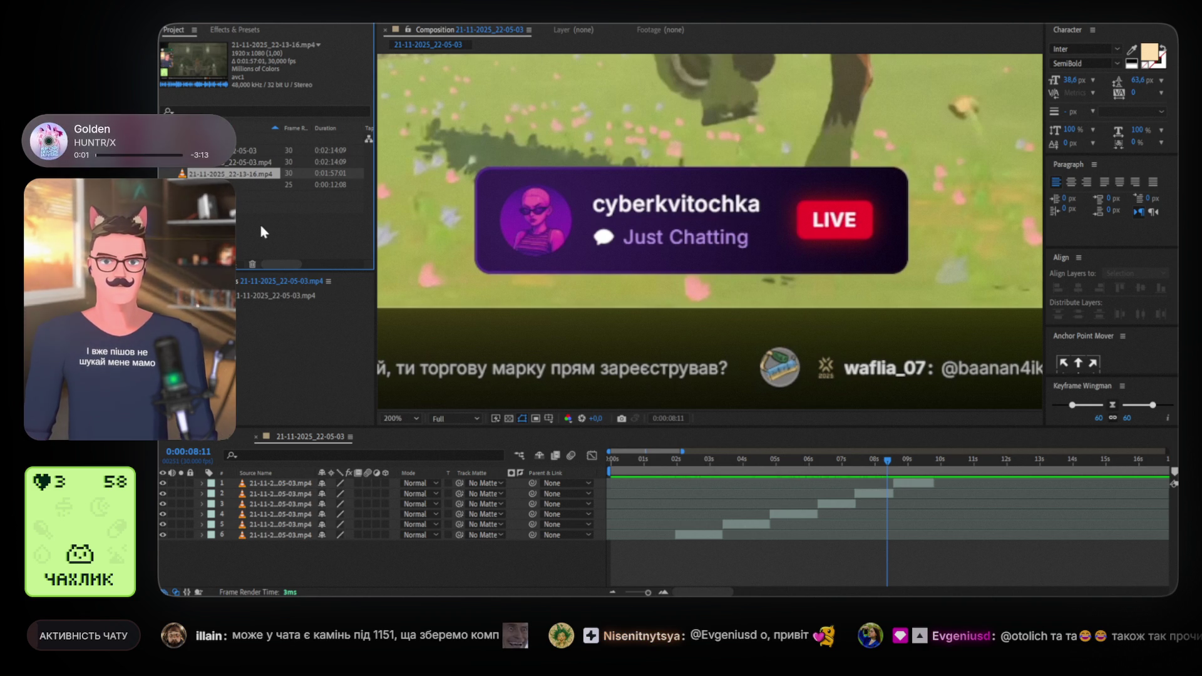
{"action": "mouse_move", "coordinate": [240, 178]}
{"action": "left_mouse_down"}
{"action": "mouse_move", "coordinate": [271, 234]}
{"action": "mouse_move", "coordinate": [651, 539]}
{"action": "left_mouse_up"}
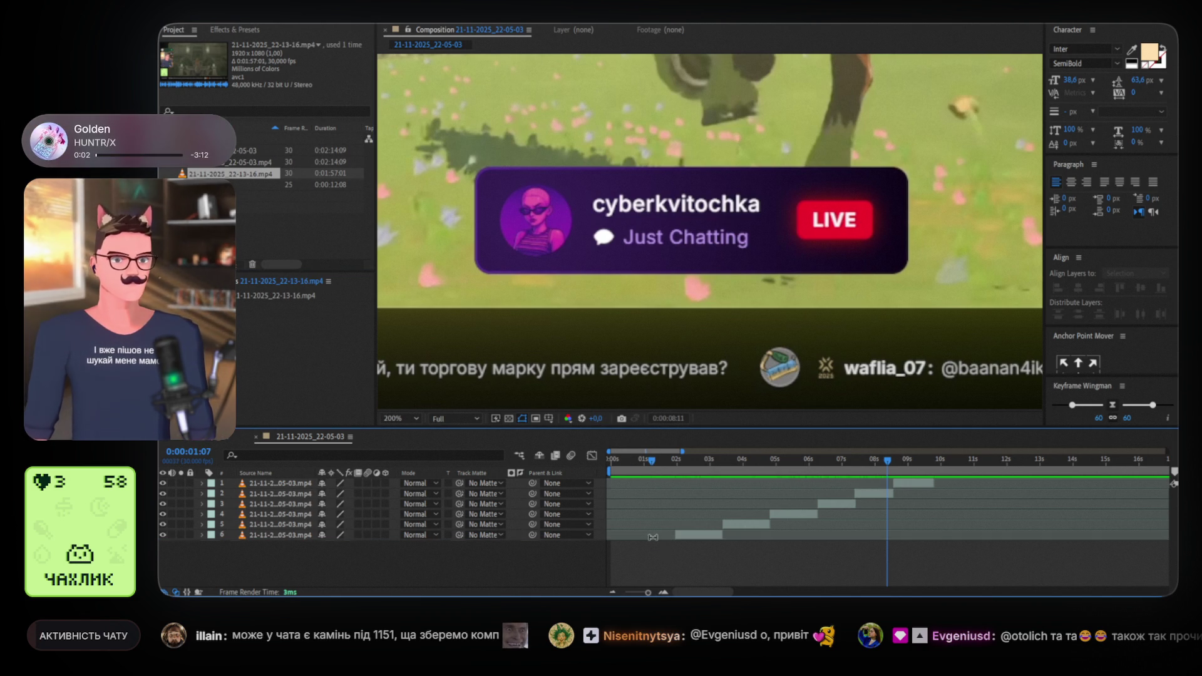
{"action": "left_click", "coordinate": [641, 463]}
{"action": "key", "text": "Home"}
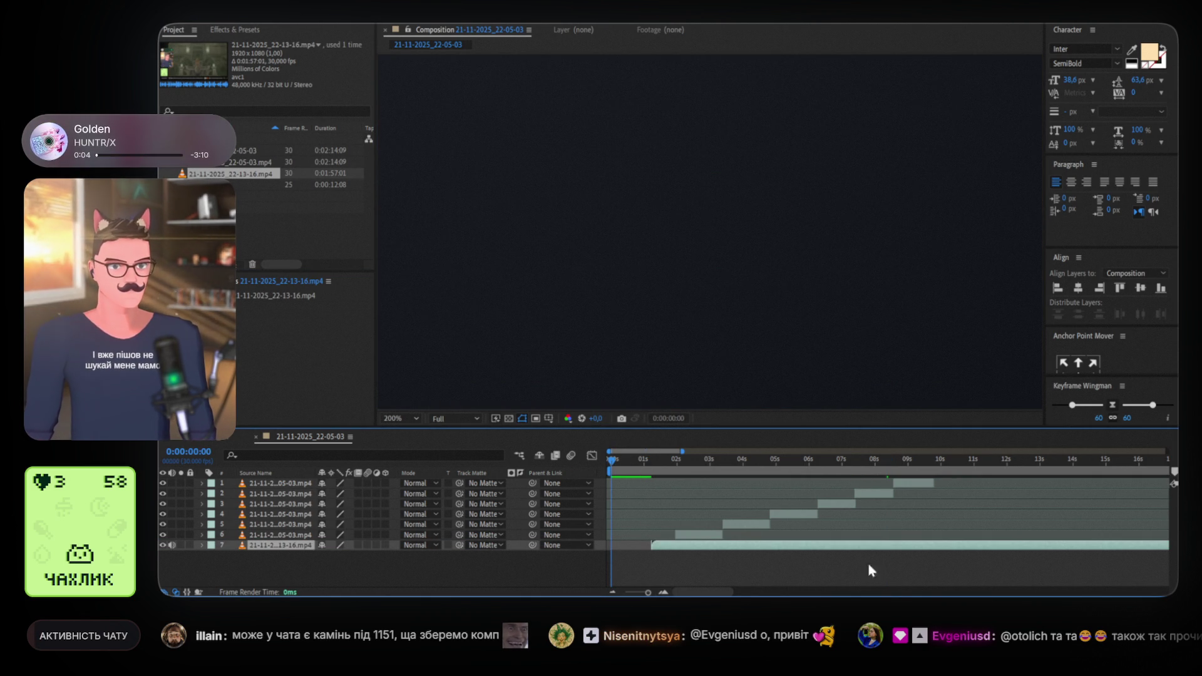
{"action": "key", "text": "bracketleft"}
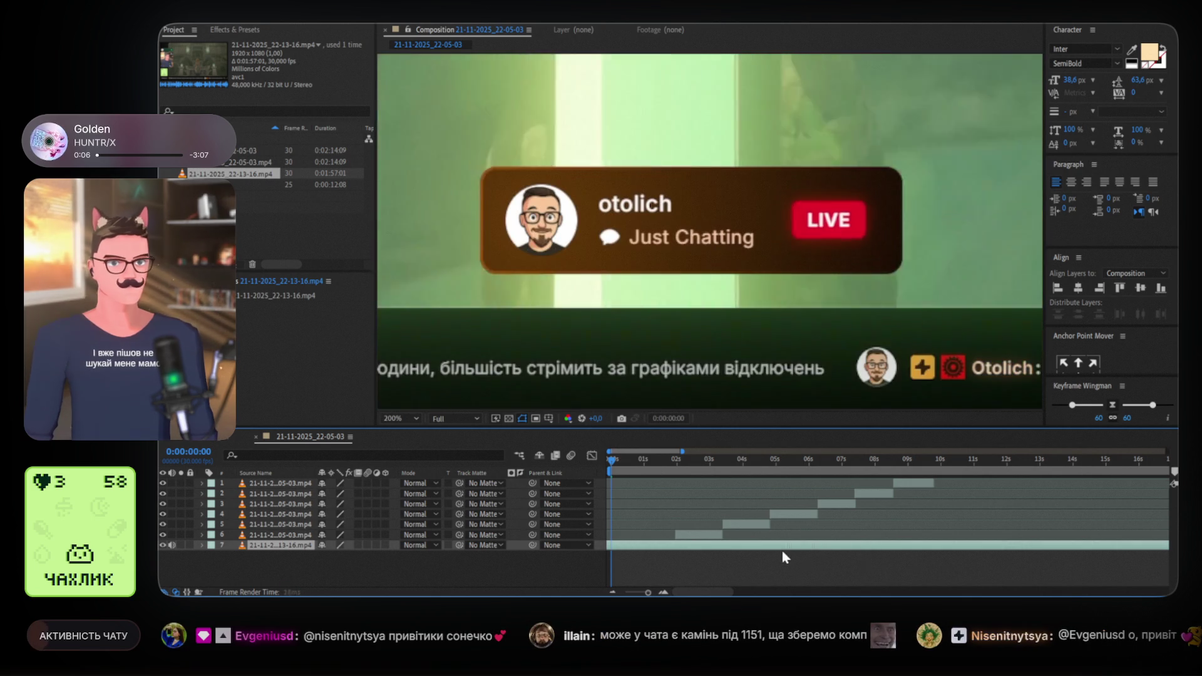
{"action": "mouse_move", "coordinate": [751, 551]}
{"action": "left_mouse_down"}
{"action": "mouse_move", "coordinate": [1133, 548]}
{"action": "mouse_move", "coordinate": [888, 546]}
{"action": "mouse_move", "coordinate": [896, 553]}
{"action": "left_mouse_up"}
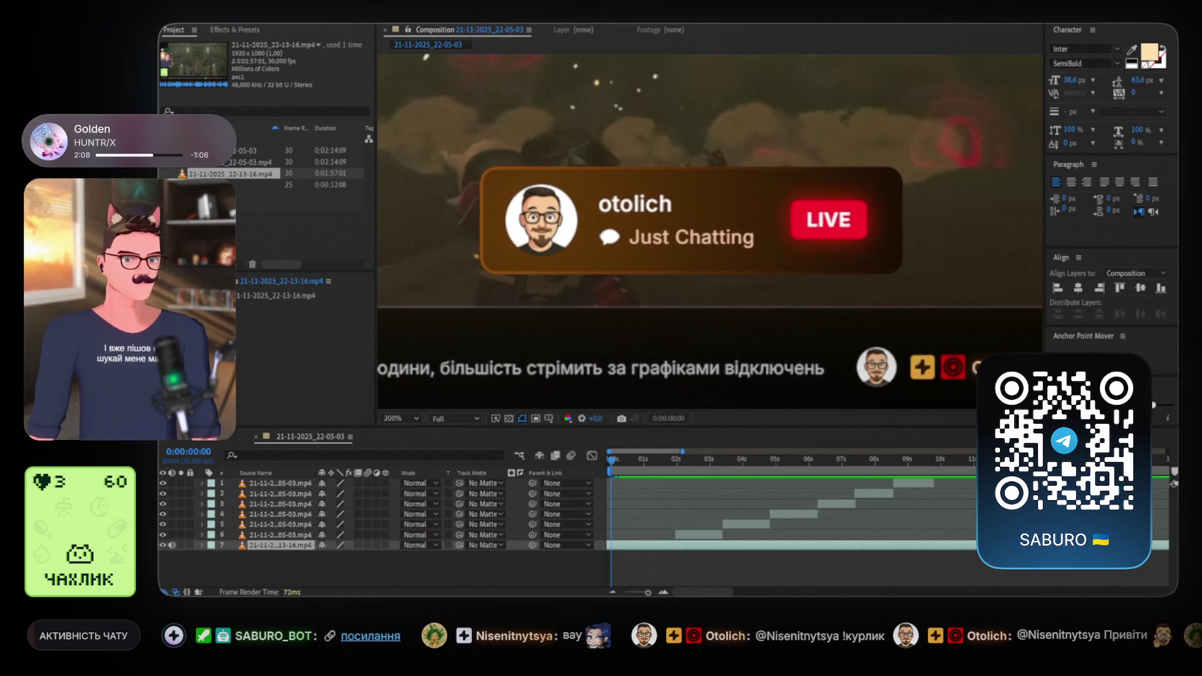
{"action": "left_click", "coordinate": [694, 458]}
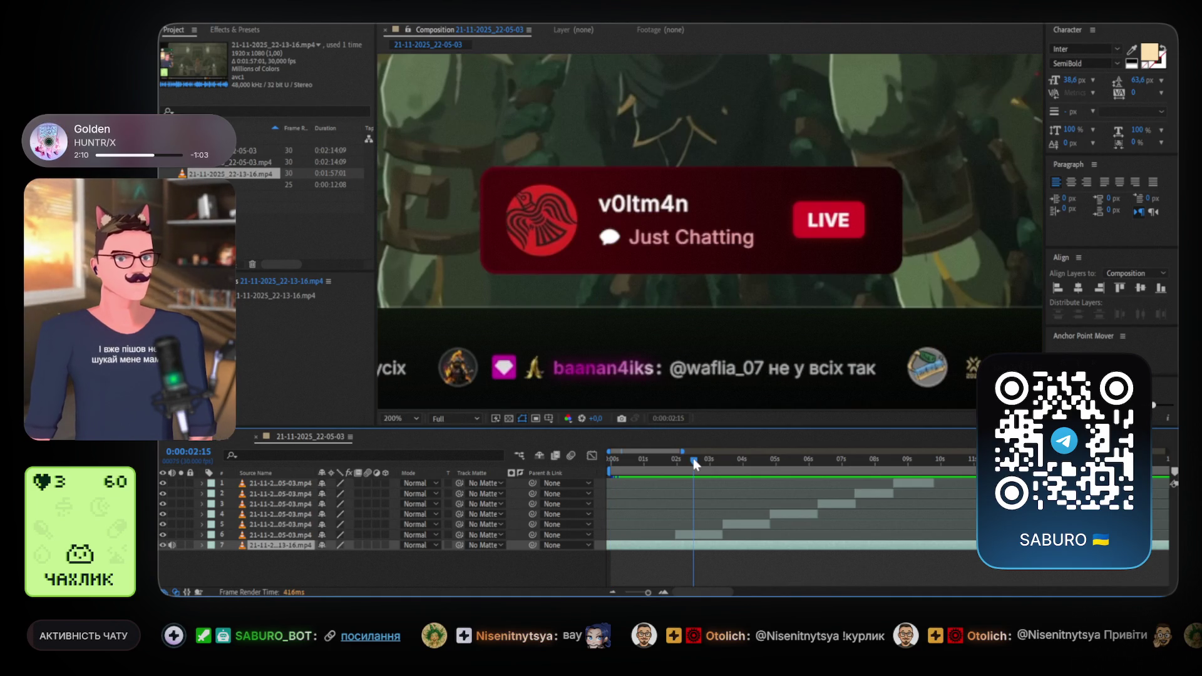
Review the badge cascade, then slide the background layer 7 earlier to show different gameplay
{"action": "mouse_move", "coordinate": [694, 458]}
{"action": "left_mouse_down"}
{"action": "mouse_move", "coordinate": [903, 464]}
{"action": "mouse_move", "coordinate": [741, 471]}
{"action": "mouse_move", "coordinate": [708, 465]}
{"action": "mouse_move", "coordinate": [929, 461]}
{"action": "mouse_move", "coordinate": [717, 464]}
{"action": "mouse_move", "coordinate": [914, 464]}
{"action": "mouse_move", "coordinate": [805, 468]}
{"action": "left_mouse_up"}
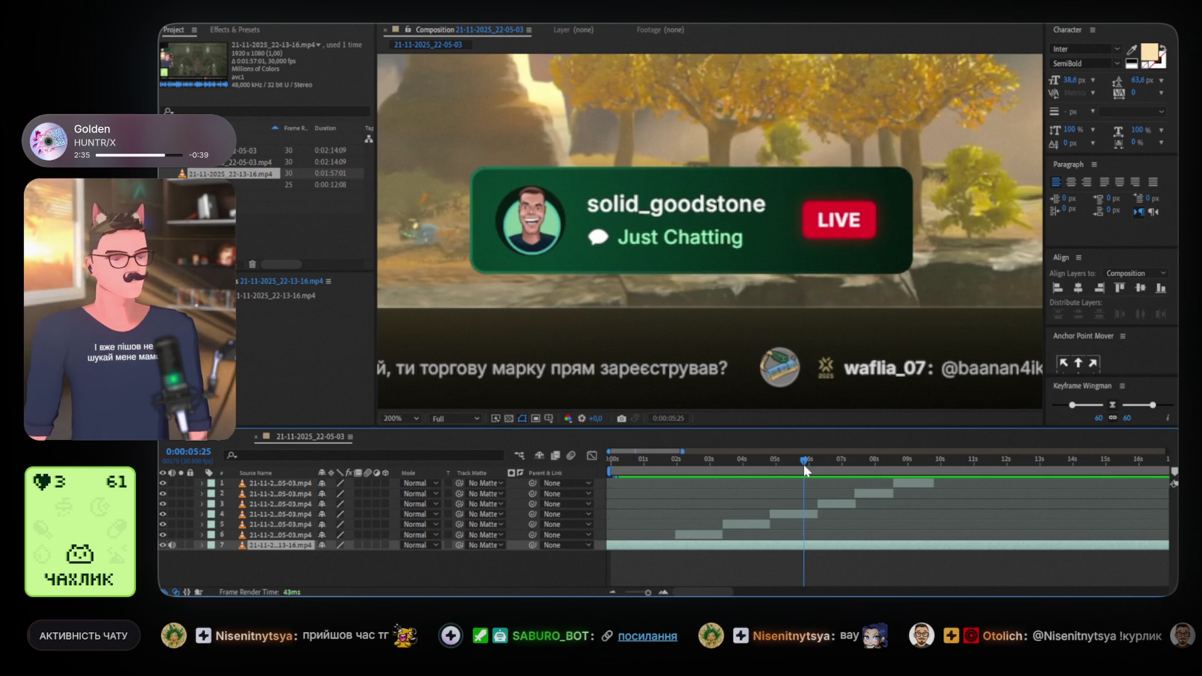
{"action": "left_click_drag", "start_coordinate": [804, 467], "coordinate": [695, 459]}
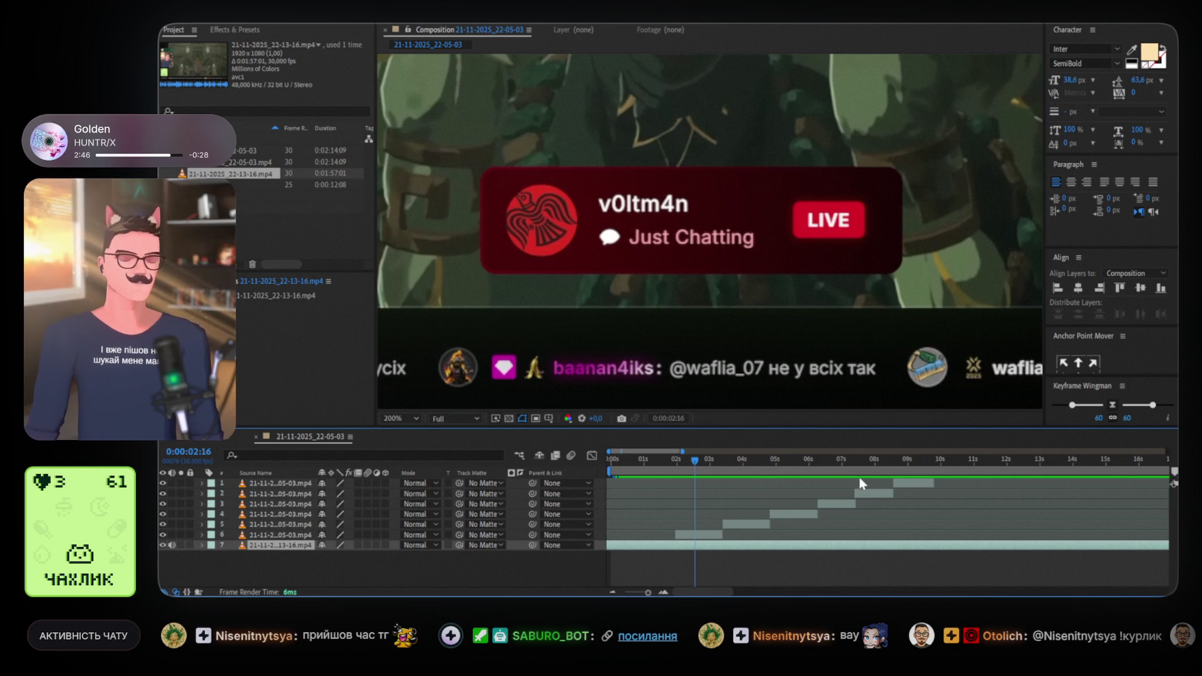
{"action": "left_click", "coordinate": [639, 457]}
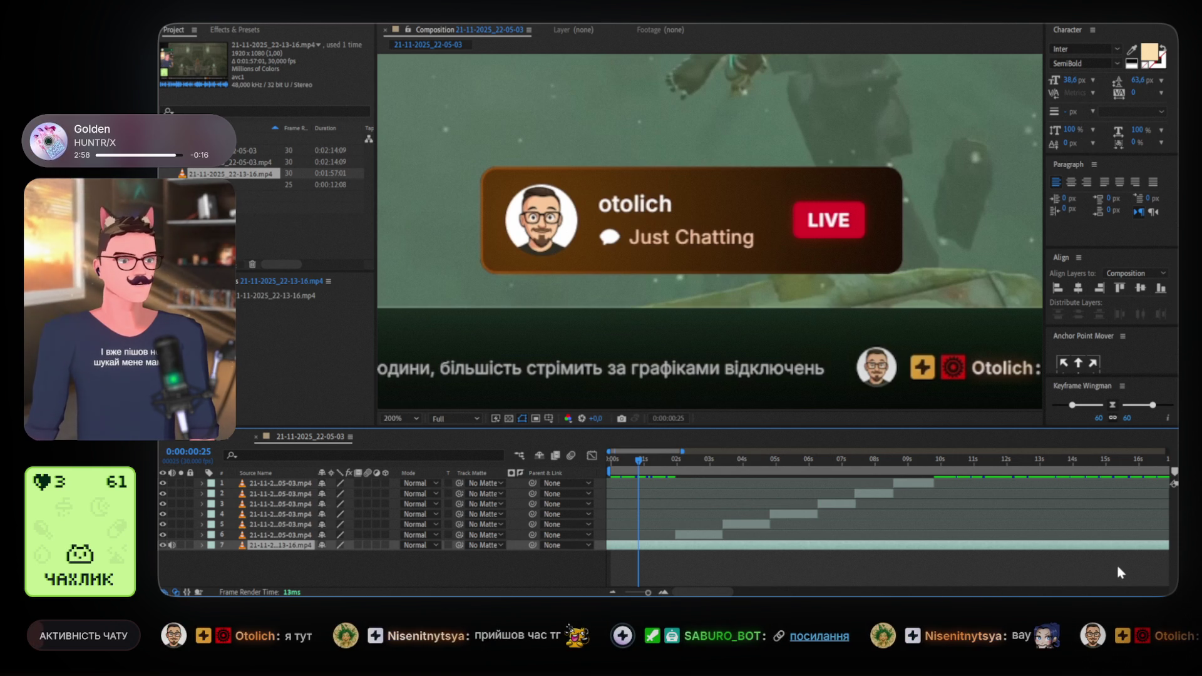
{"action": "mouse_move", "coordinate": [1159, 551]}
{"action": "left_mouse_down"}
{"action": "mouse_move", "coordinate": [414, 523]}
{"action": "mouse_move", "coordinate": [1165, 554]}
{"action": "mouse_move", "coordinate": [455, 538]}
{"action": "left_mouse_up"}
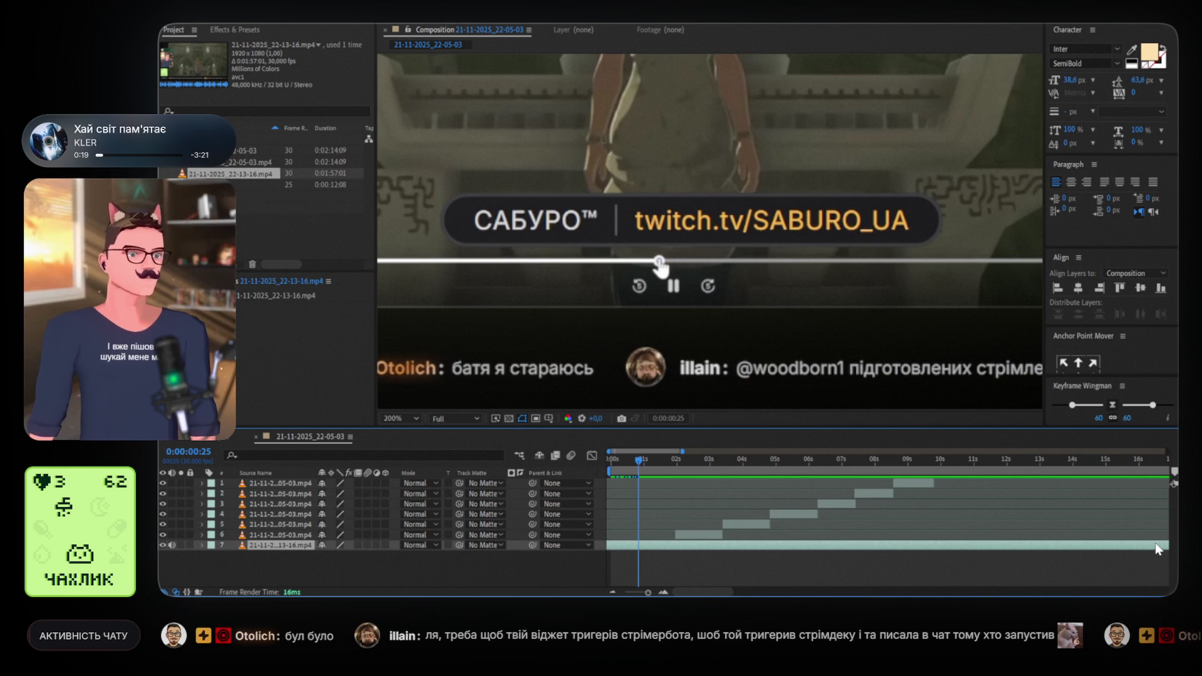
Trim the 21-11-2025_22-13-16.mp4 background clip's end and slide it earlier to end near 08s
{"action": "left_click_drag", "start_coordinate": [1166, 546], "coordinate": [1155, 547]}
{"action": "mouse_move", "coordinate": [814, 549]}
{"action": "left_mouse_down"}
{"action": "mouse_move", "coordinate": [504, 547]}
{"action": "mouse_move", "coordinate": [641, 554]}
{"action": "left_mouse_up"}
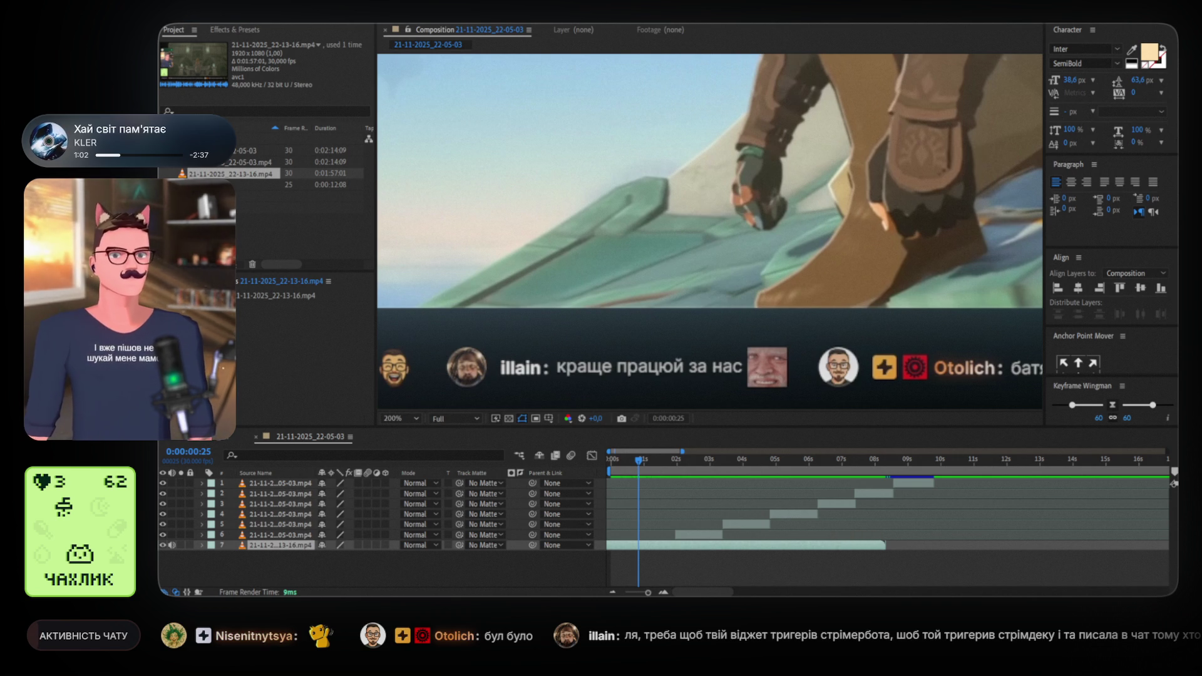
Zoom and pan the viewer to inspect the chat row's icons and messages
{"action": "key", "text": "alt+Tab"}
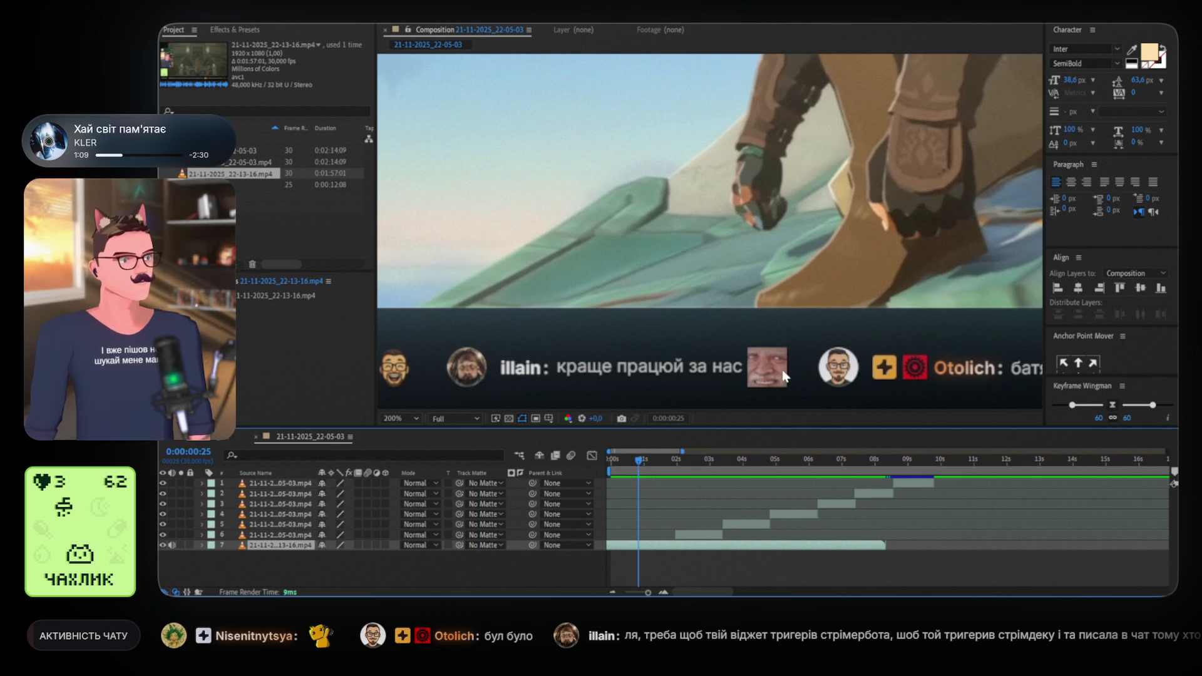
{"action": "scroll", "coordinate": [793, 314], "scroll_direction": "up", "scroll_amount": 3}
{"action": "mouse_move", "coordinate": [797, 351]}
{"action": "left_mouse_down"}
{"action": "mouse_move", "coordinate": [778, 272]}
{"action": "mouse_move", "coordinate": [735, 185]}
{"action": "left_mouse_up"}
{"action": "scroll", "coordinate": [737, 276], "scroll_direction": "down", "scroll_amount": 3}
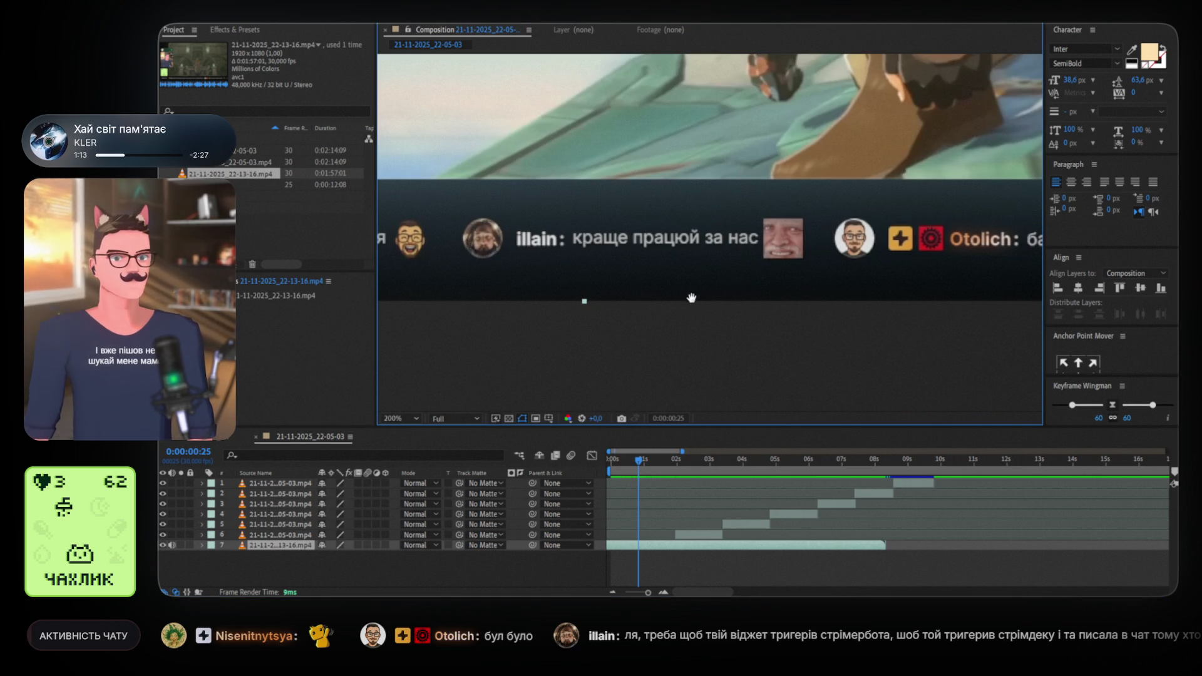
{"action": "scroll", "coordinate": [691, 298], "scroll_direction": "up", "scroll_amount": 2}
{"action": "left_click_drag", "start_coordinate": [918, 327], "coordinate": [722, 343]}
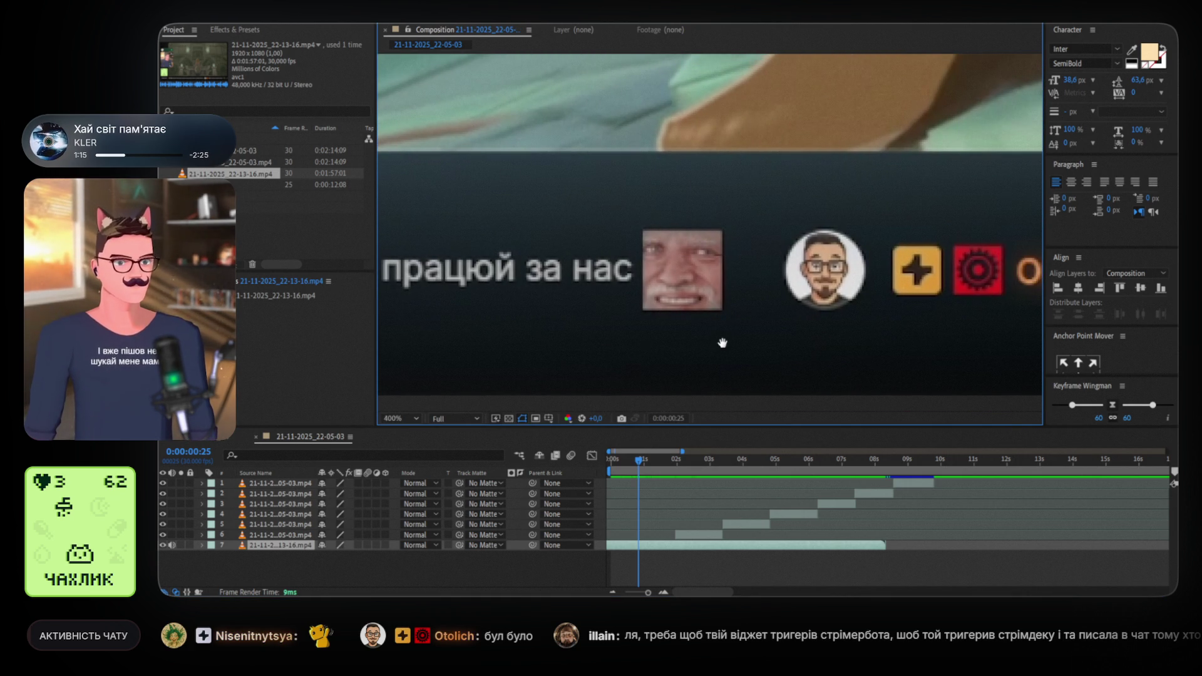
{"action": "scroll", "coordinate": [723, 342], "scroll_direction": "down", "scroll_amount": 1}
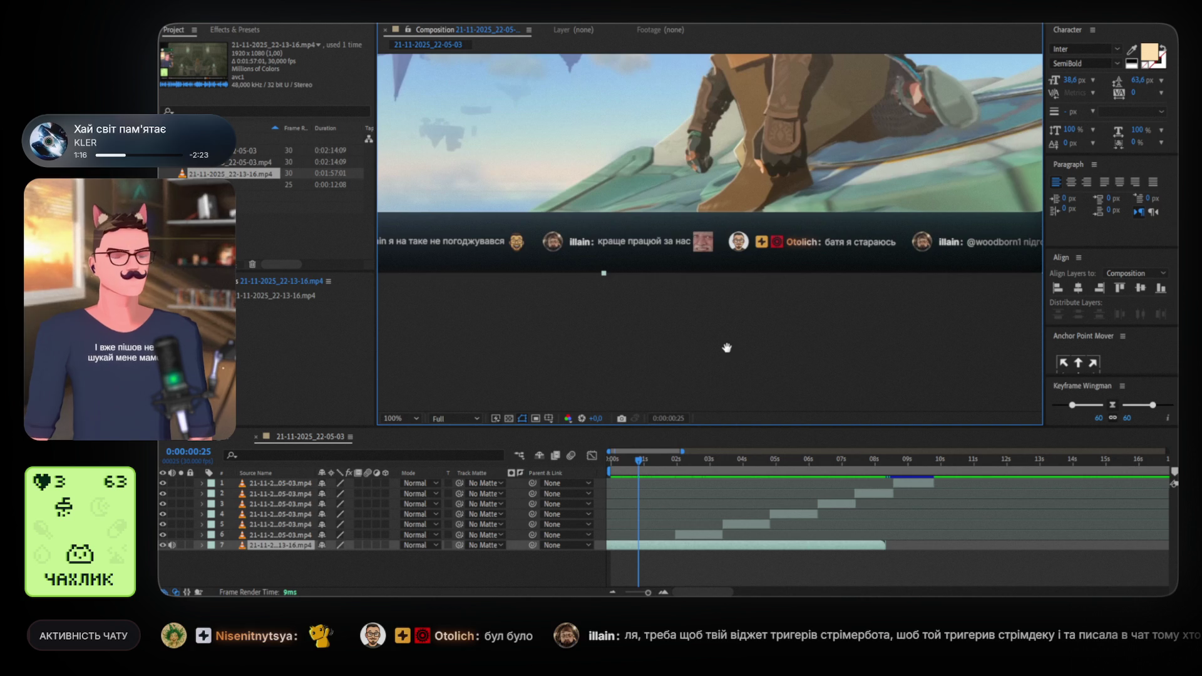
{"action": "mouse_move", "coordinate": [730, 303]}
{"action": "left_mouse_down"}
{"action": "mouse_move", "coordinate": [626, 334]}
{"action": "mouse_move", "coordinate": [532, 333]}
{"action": "mouse_move", "coordinate": [559, 329]}
{"action": "left_mouse_up"}
{"action": "scroll", "coordinate": [761, 318], "scroll_direction": "down", "scroll_amount": 1}
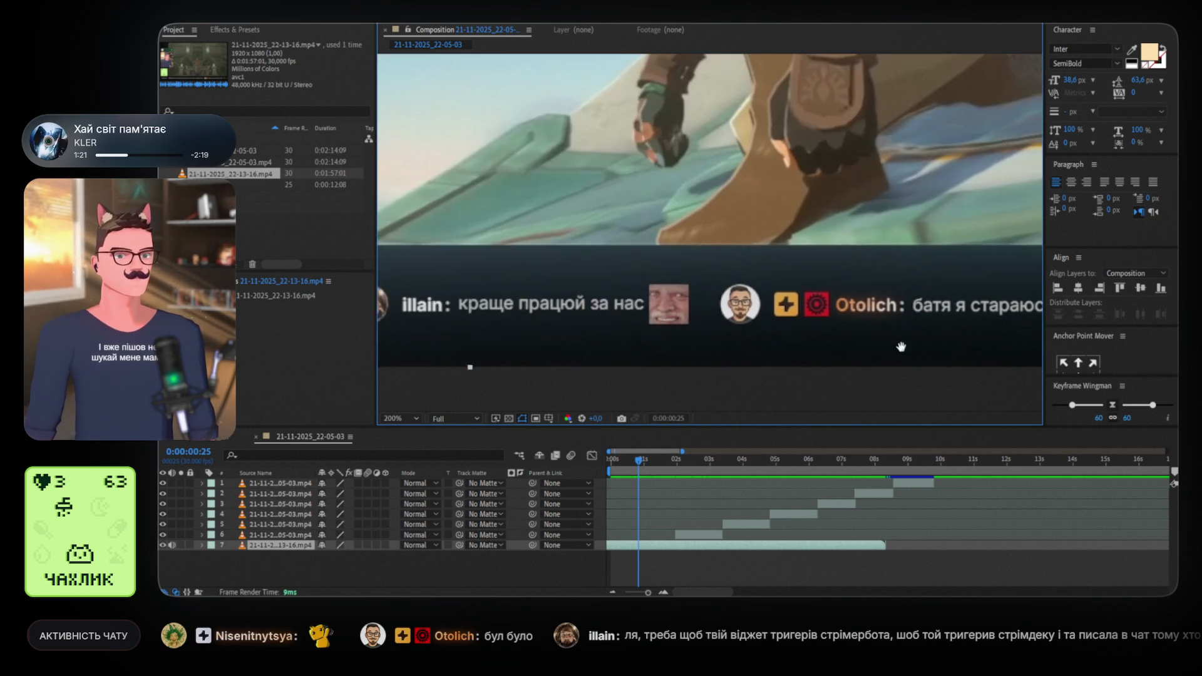
{"action": "left_click_drag", "start_coordinate": [758, 240], "coordinate": [749, 316]}
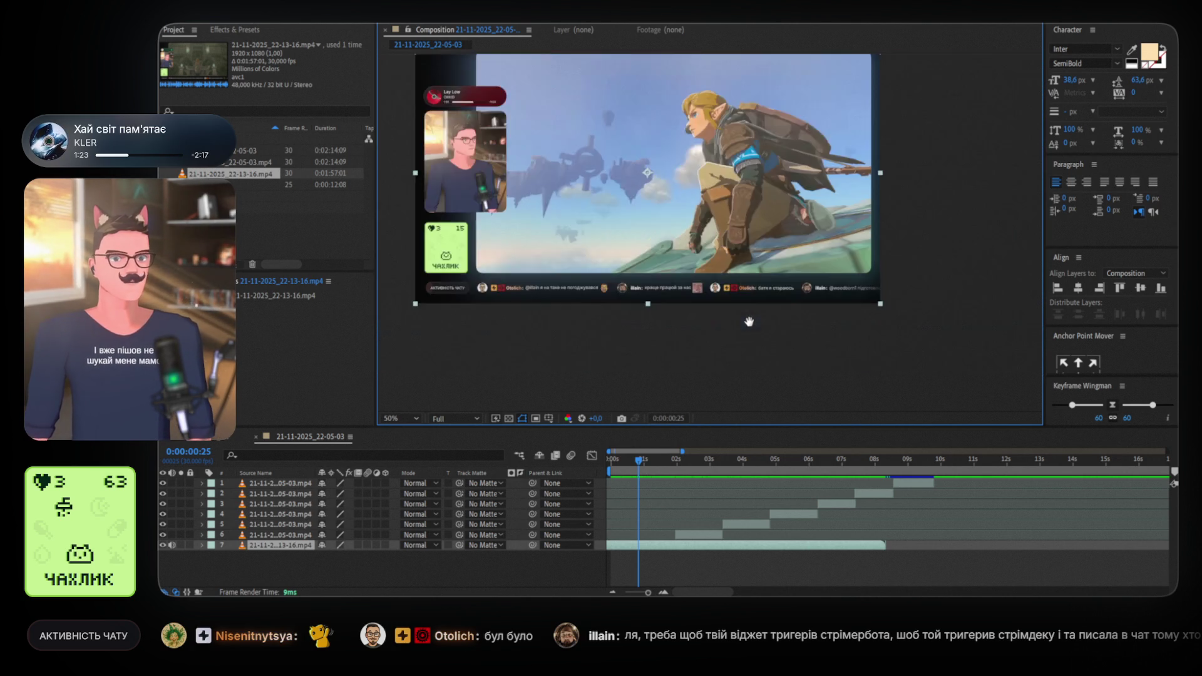
Split the background clip at 0:00:01:07 and move the later part to start at 0s
{"action": "mouse_move", "coordinate": [633, 460]}
{"action": "left_mouse_down"}
{"action": "mouse_move", "coordinate": [618, 460]}
{"action": "mouse_move", "coordinate": [670, 461]}
{"action": "mouse_move", "coordinate": [648, 461]}
{"action": "left_mouse_up"}
{"action": "key", "text": "ctrl+shift+d"}
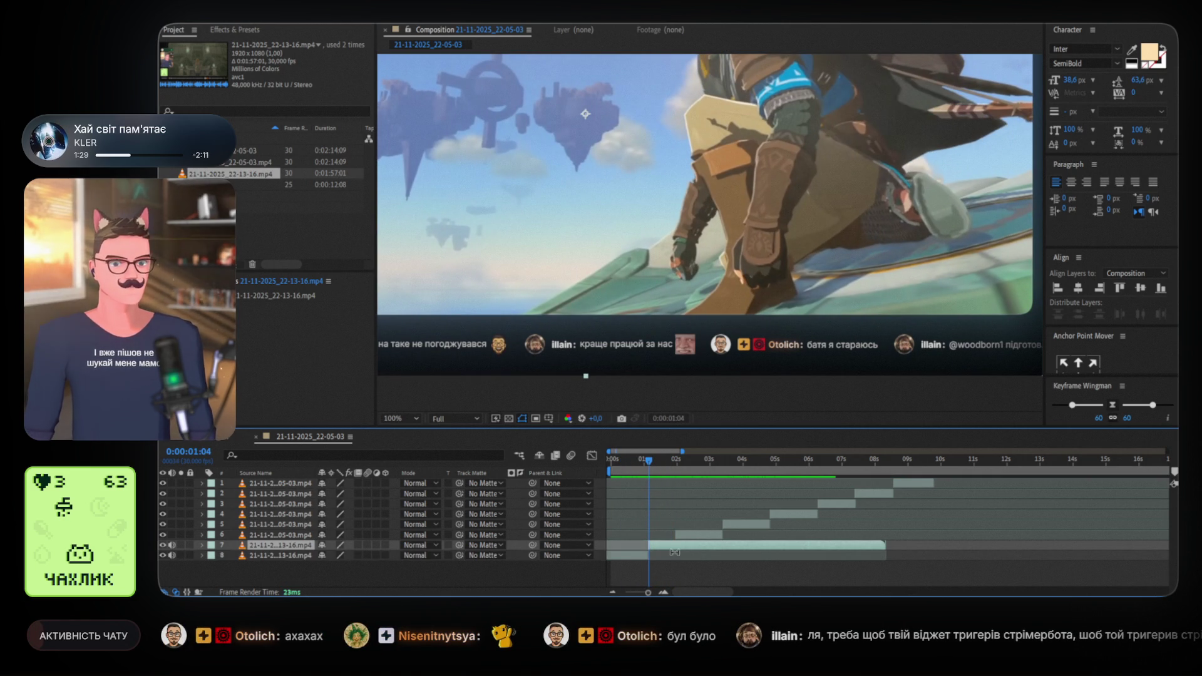
{"action": "left_click_drag", "start_coordinate": [666, 546], "coordinate": [630, 542]}
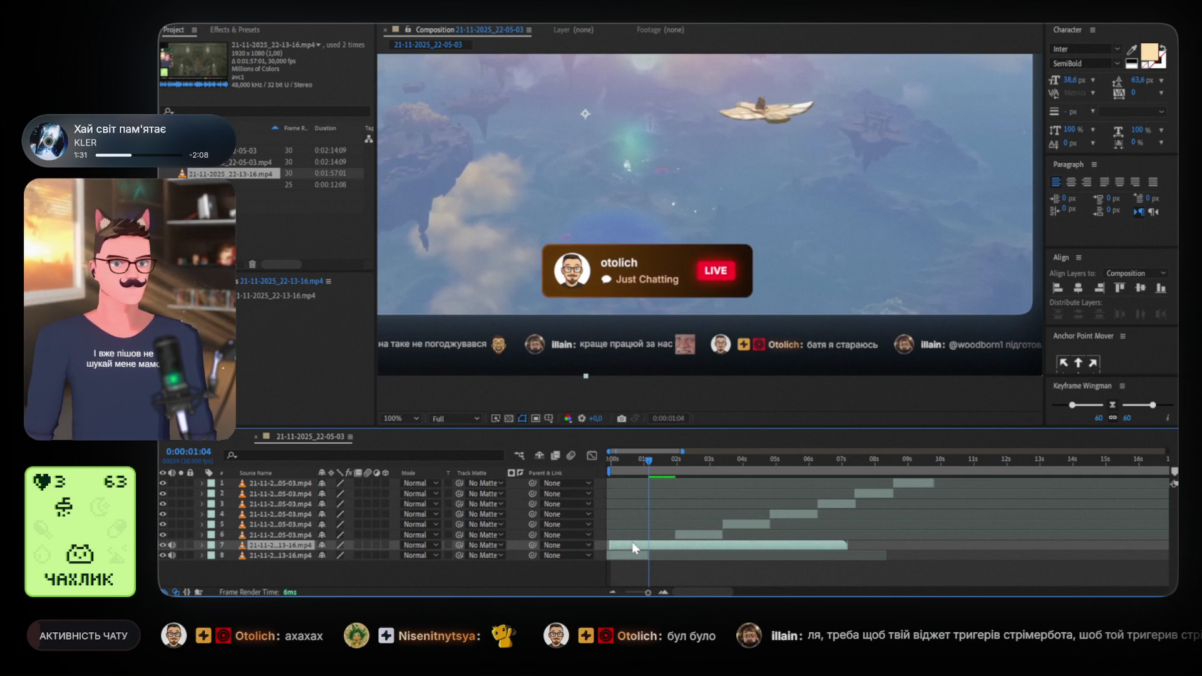
{"action": "left_click", "coordinate": [632, 556]}
{"action": "key", "text": "Delete"}
Preview the live-badge cascade from the start several times, then select the background layer
{"action": "left_click", "coordinate": [613, 458]}
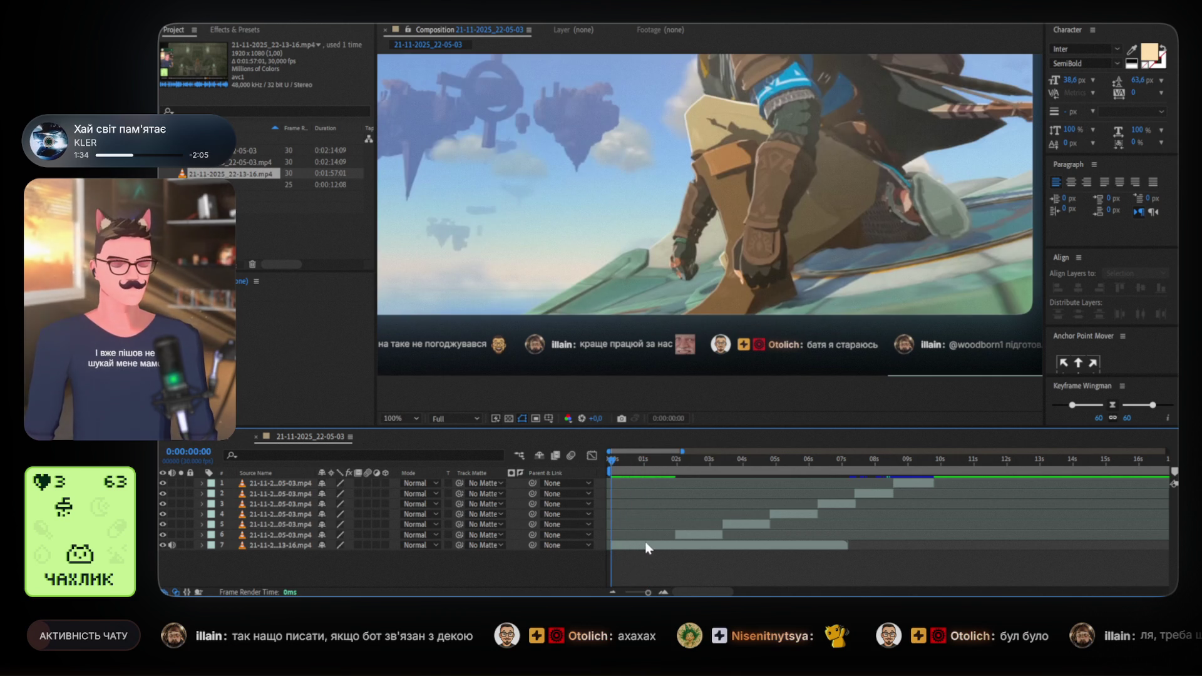
{"action": "key", "text": "space"}
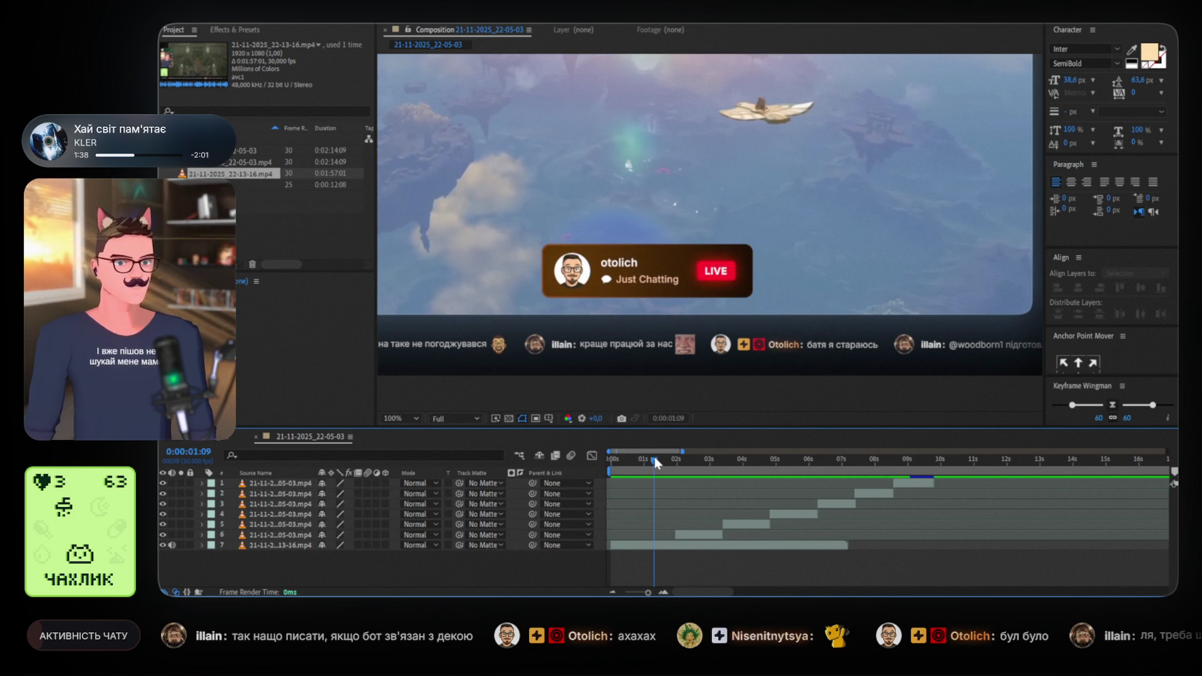
{"action": "left_click_drag", "start_coordinate": [655, 457], "coordinate": [561, 457]}
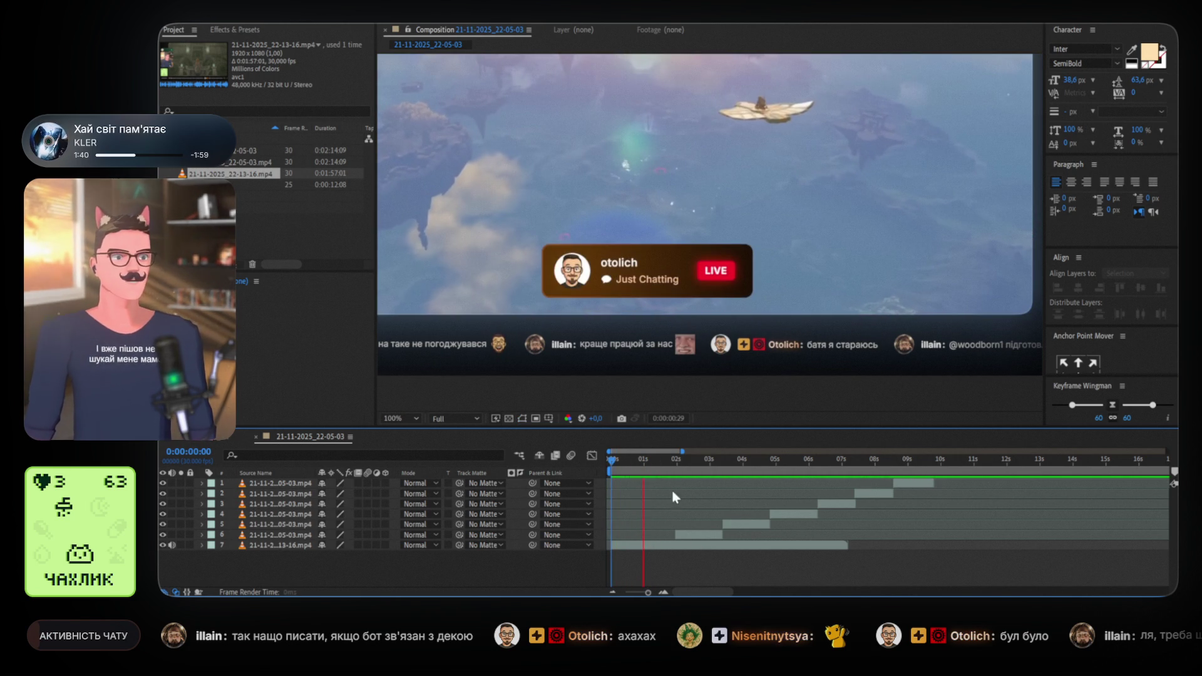
{"action": "key", "text": "space"}
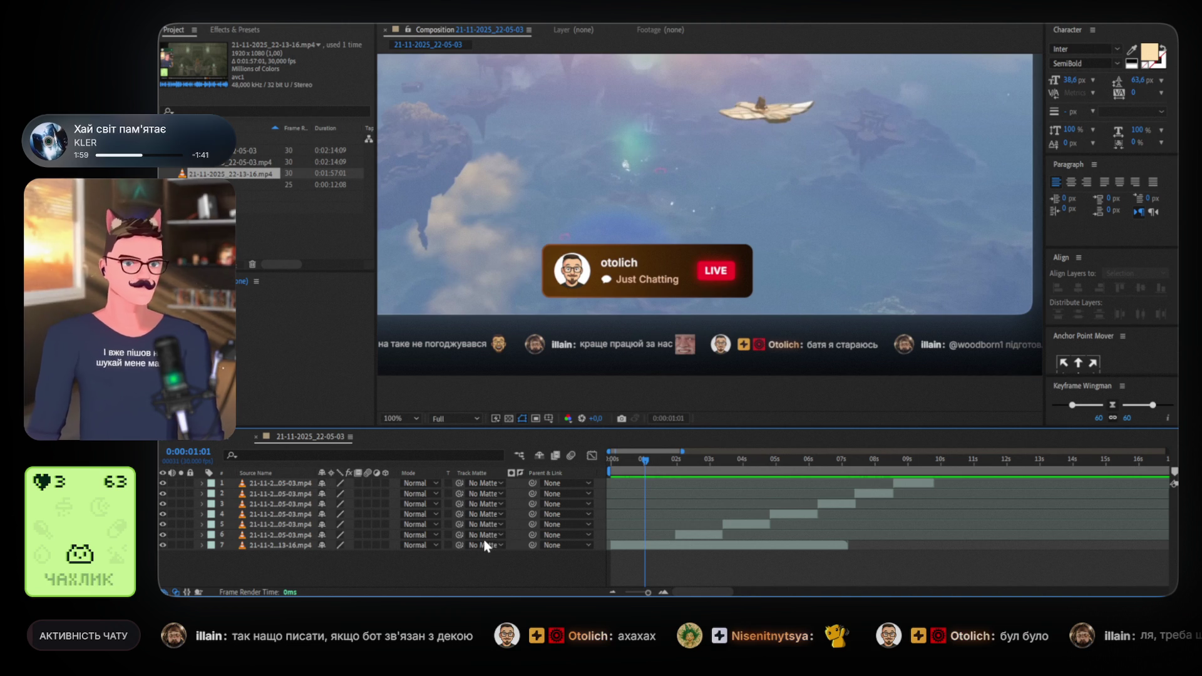
{"action": "left_click_drag", "start_coordinate": [645, 463], "coordinate": [618, 472]}
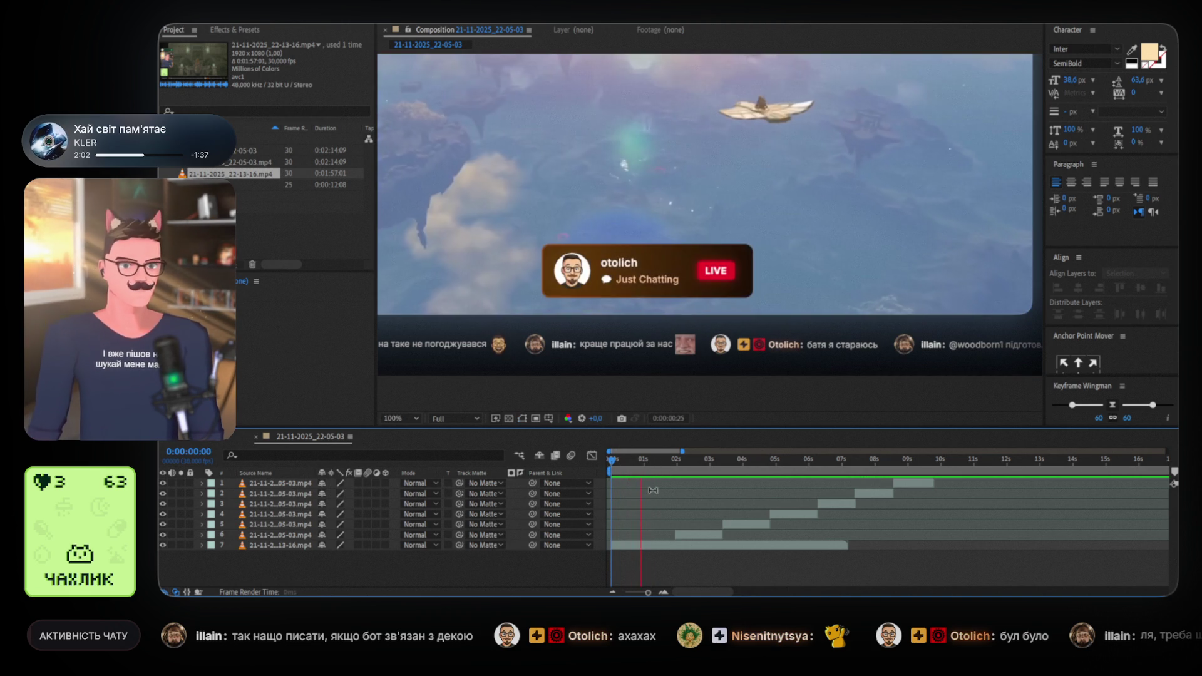
{"action": "key", "text": "space"}
{"action": "mouse_move", "coordinate": [674, 464]}
{"action": "left_mouse_down"}
{"action": "mouse_move", "coordinate": [637, 466]}
{"action": "mouse_move", "coordinate": [689, 462]}
{"action": "mouse_move", "coordinate": [573, 478]}
{"action": "left_mouse_up"}
{"action": "key", "text": "space"}
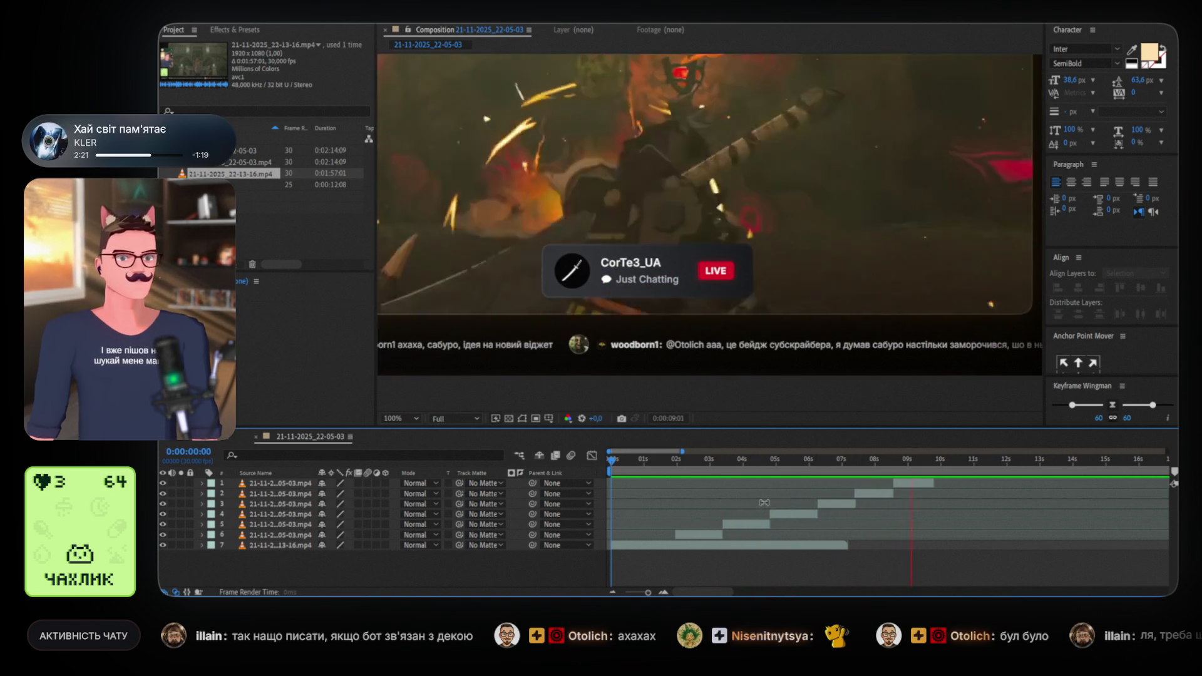
{"action": "key", "text": "space"}
{"action": "left_click_drag", "start_coordinate": [777, 460], "coordinate": [621, 459]}
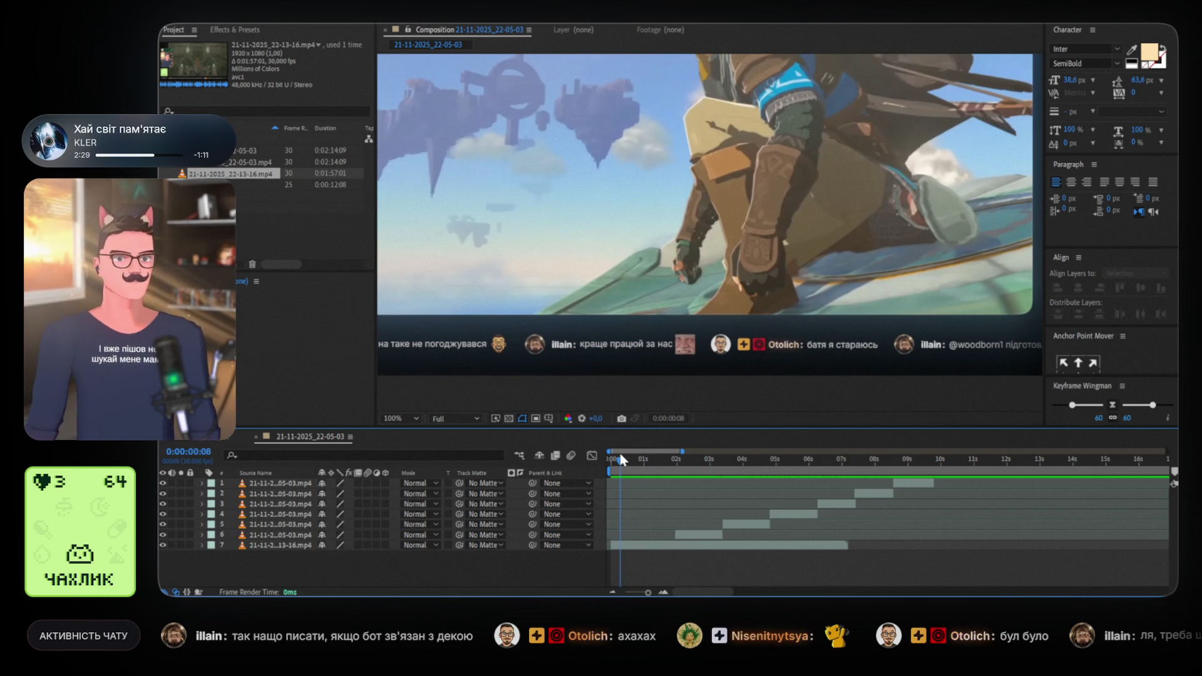
{"action": "left_click", "coordinate": [620, 546]}
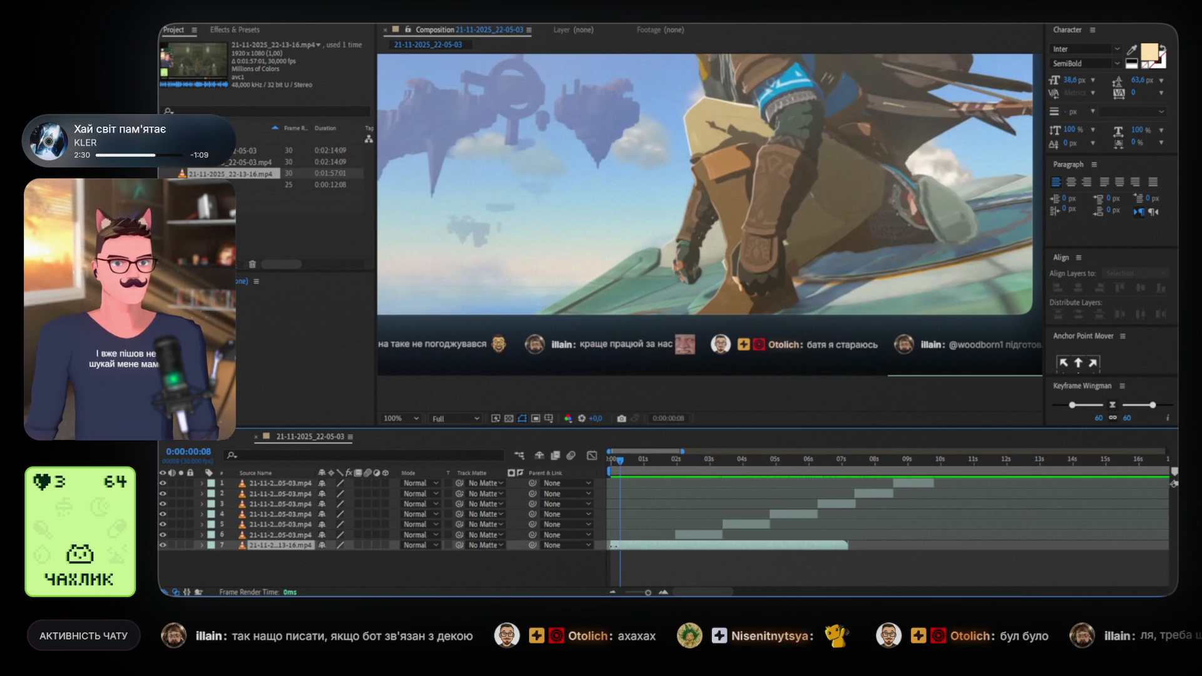
Align the background clip to 0s and trim the starts of layers 1–6 slightly
{"action": "left_click", "coordinate": [664, 592]}
{"action": "left_click_drag", "start_coordinate": [637, 464], "coordinate": [611, 464]}
{"action": "left_click_drag", "start_coordinate": [683, 551], "coordinate": [666, 548]}
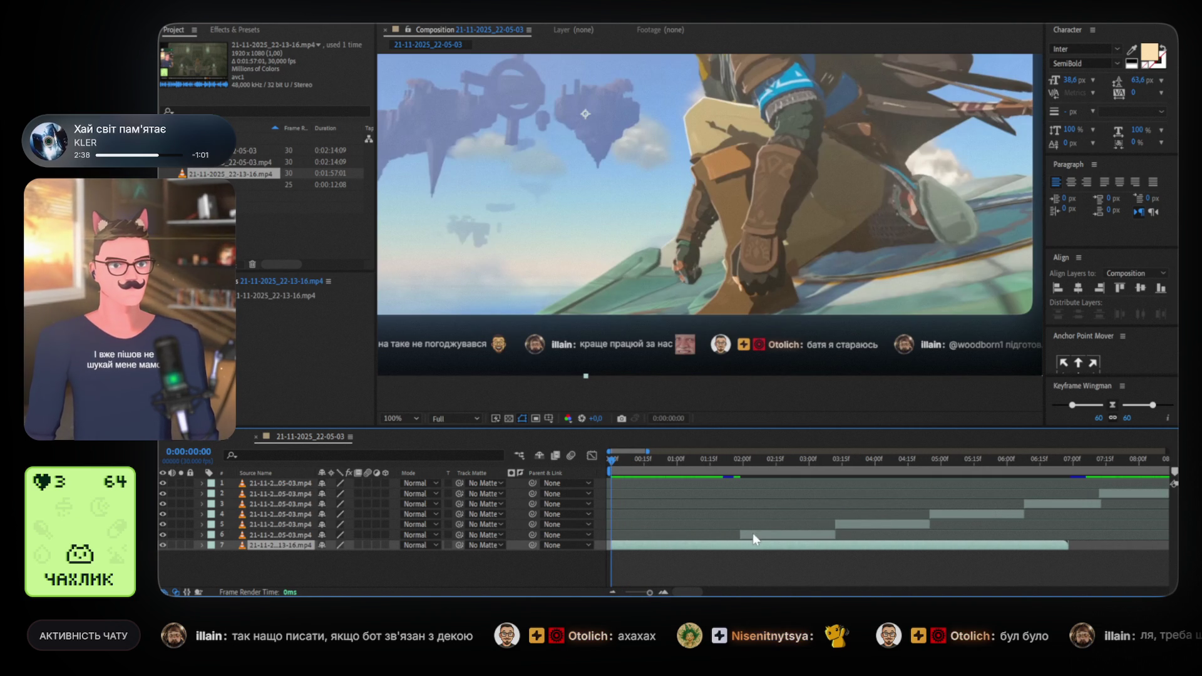
{"action": "left_click", "coordinate": [753, 533]}
{"action": "scroll", "coordinate": [754, 536], "scroll_direction": "right", "scroll_amount": 2}
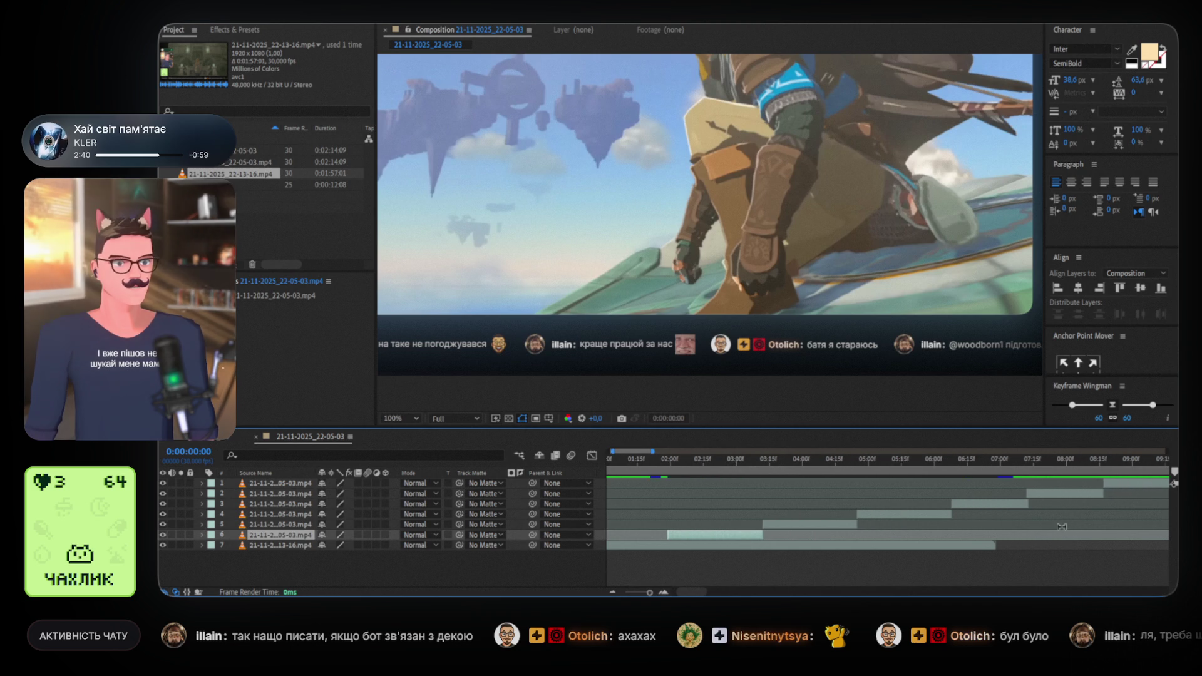
{"action": "scroll", "coordinate": [1062, 527], "scroll_direction": "right", "scroll_amount": 1}
{"action": "left_click", "coordinate": [1122, 483], "text": "shift"}
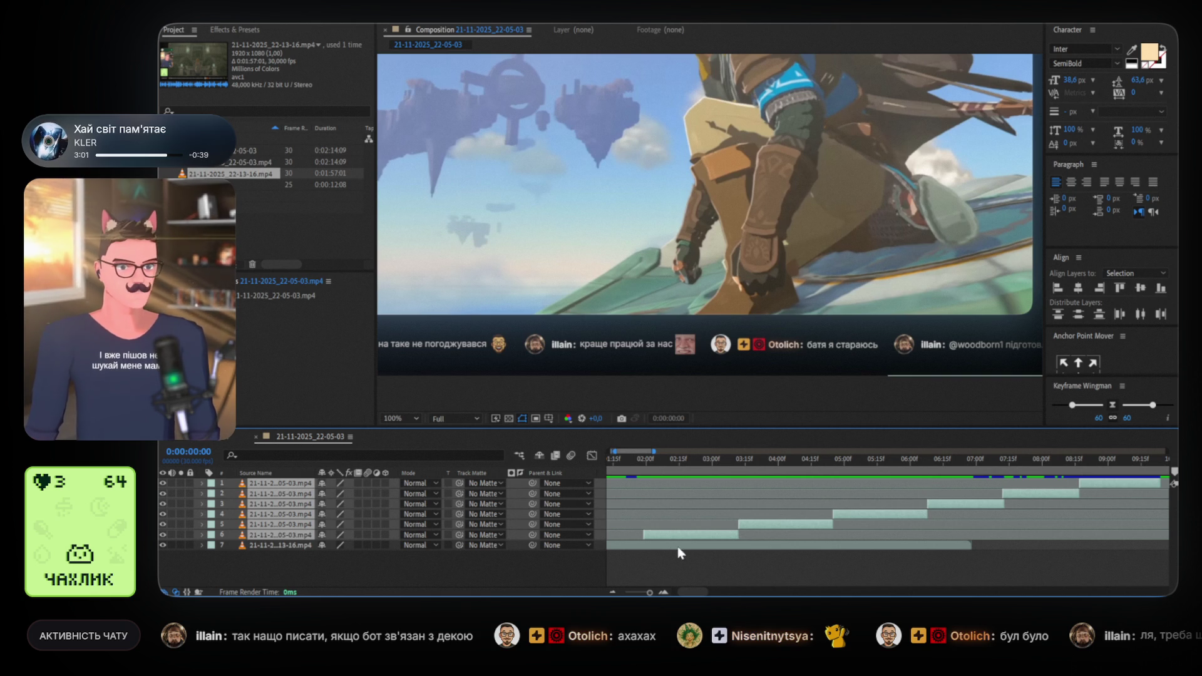
{"action": "left_click_drag", "start_coordinate": [651, 534], "coordinate": [685, 516]}
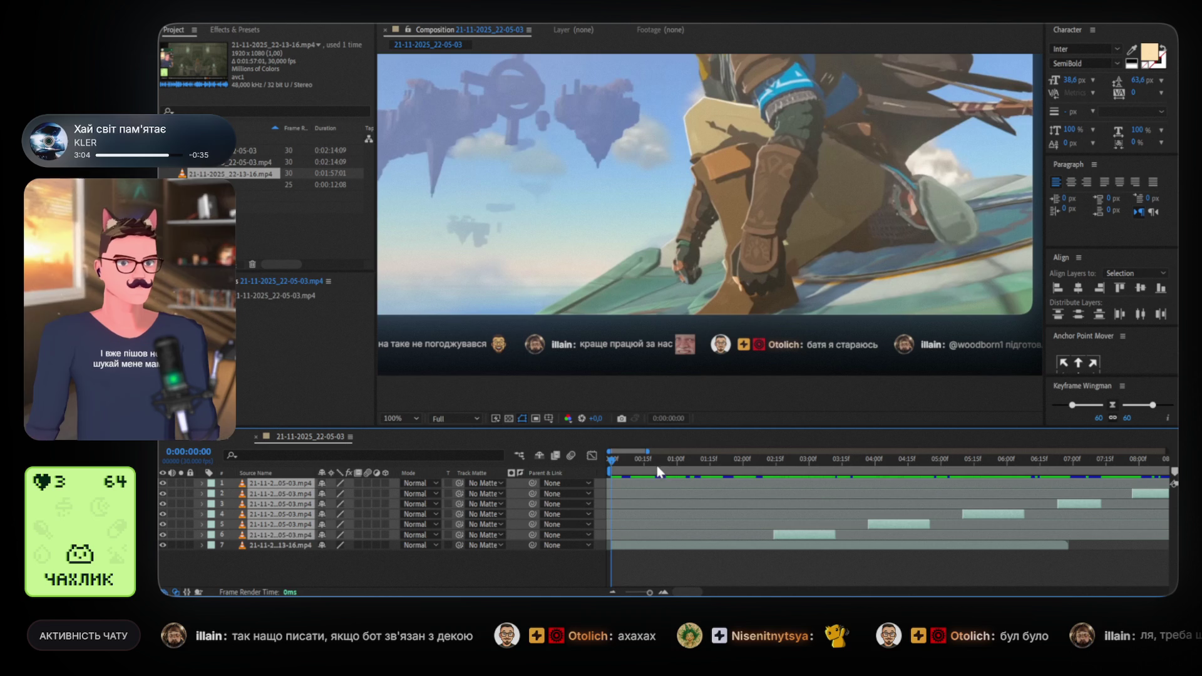
Preview the cascade, set the time to frame 28, and slide layer 5's clip earlier
{"action": "key", "text": "space"}
{"action": "key", "text": "space"}
{"action": "left_click_drag", "start_coordinate": [603, 466], "coordinate": [672, 461]}
{"action": "left_click_drag", "start_coordinate": [805, 533], "coordinate": [705, 530]}
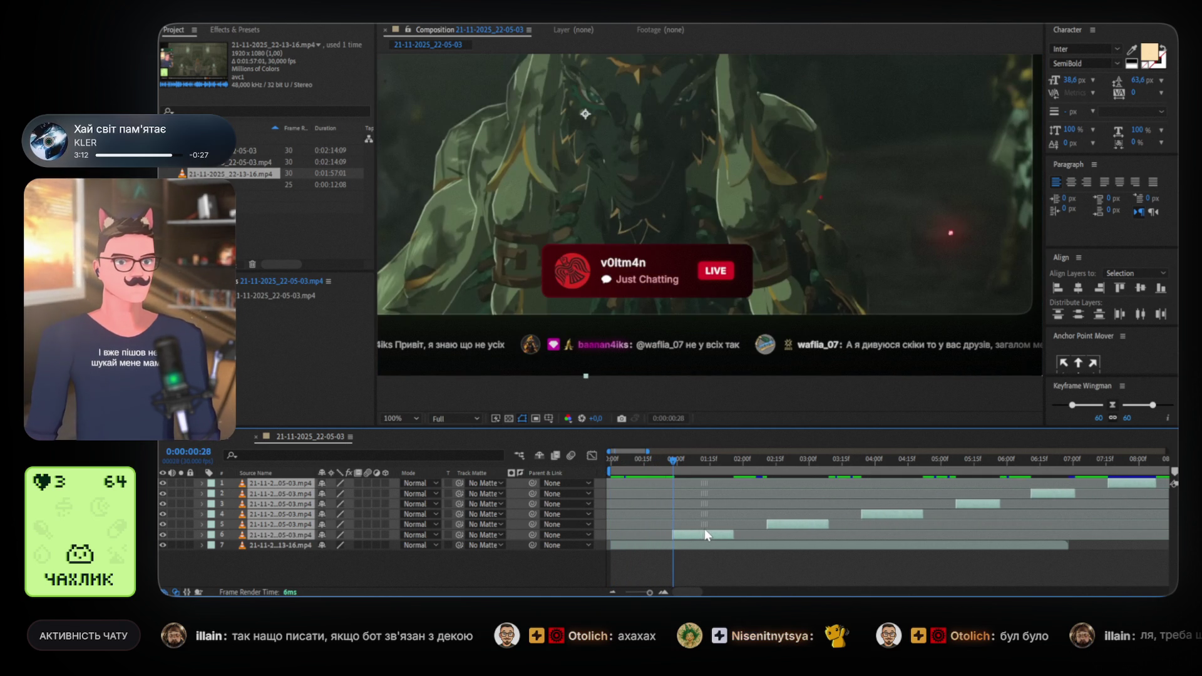
{"action": "left_click", "coordinate": [765, 565]}
{"action": "left_click_drag", "start_coordinate": [791, 525], "coordinate": [761, 525]}
Slide layers 4, 3, 2 and 1 earlier so each follows the one below, then preview
{"action": "left_click_drag", "start_coordinate": [879, 517], "coordinate": [823, 518]}
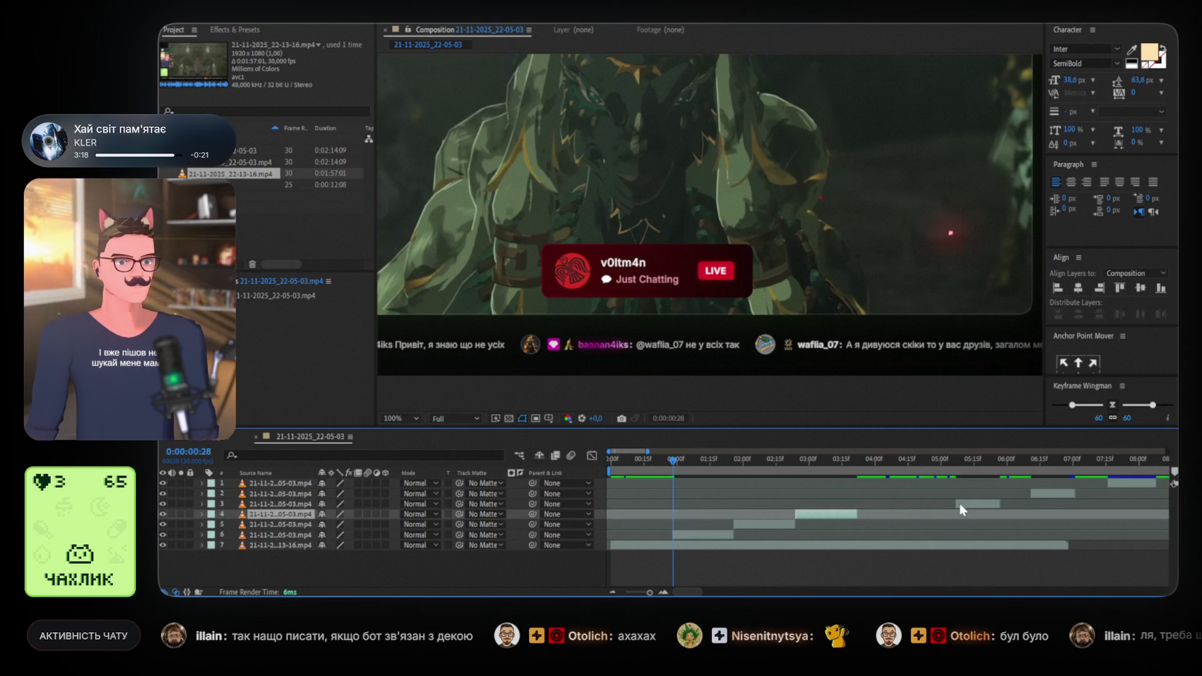
{"action": "mouse_move", "coordinate": [975, 504]}
{"action": "left_mouse_down"}
{"action": "mouse_move", "coordinate": [853, 507]}
{"action": "mouse_move", "coordinate": [877, 505]}
{"action": "left_mouse_up"}
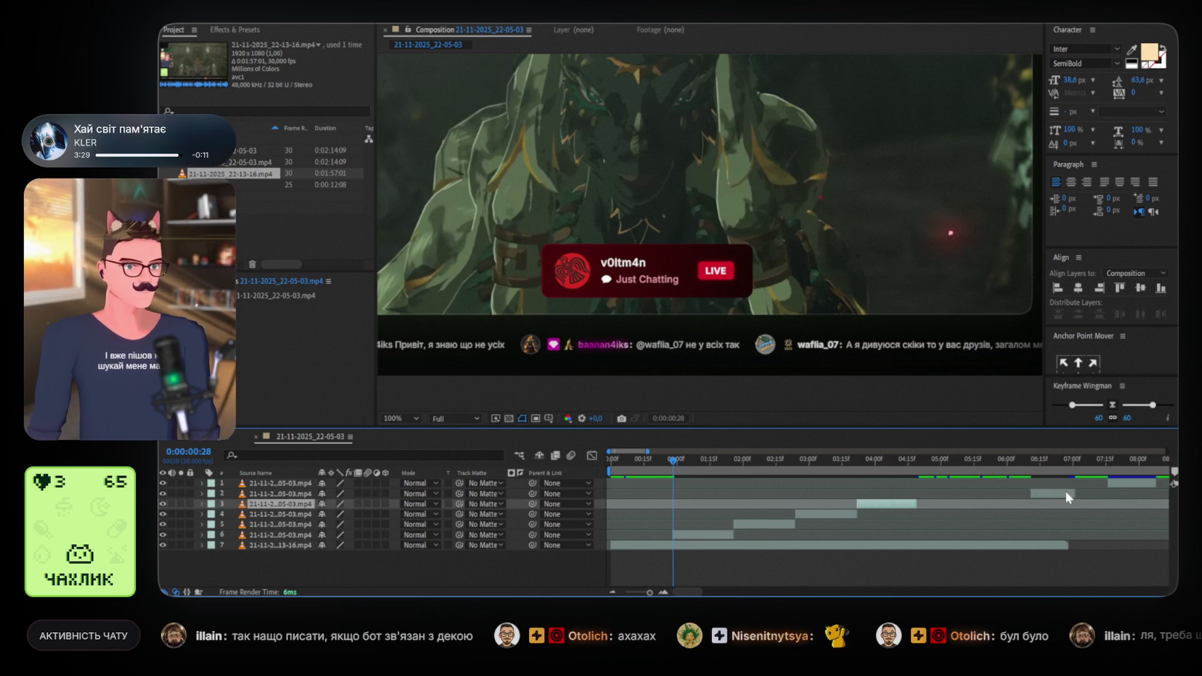
{"action": "left_click_drag", "start_coordinate": [1066, 498], "coordinate": [964, 495]}
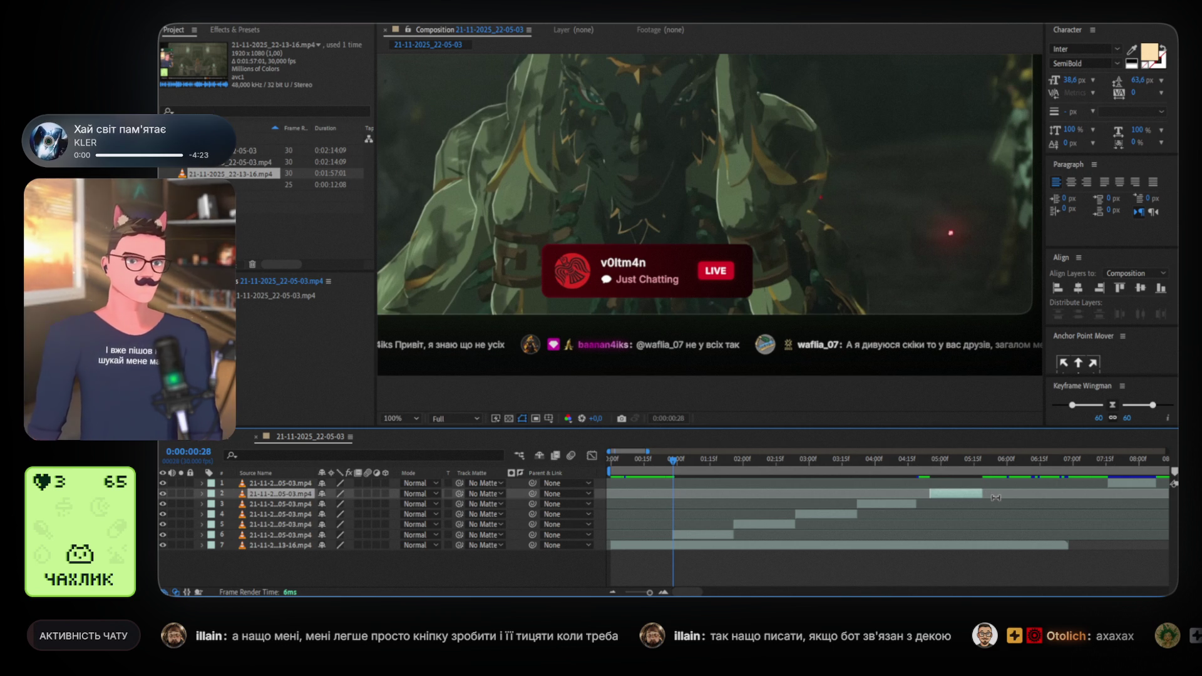
{"action": "left_click_drag", "start_coordinate": [957, 493], "coordinate": [944, 497]}
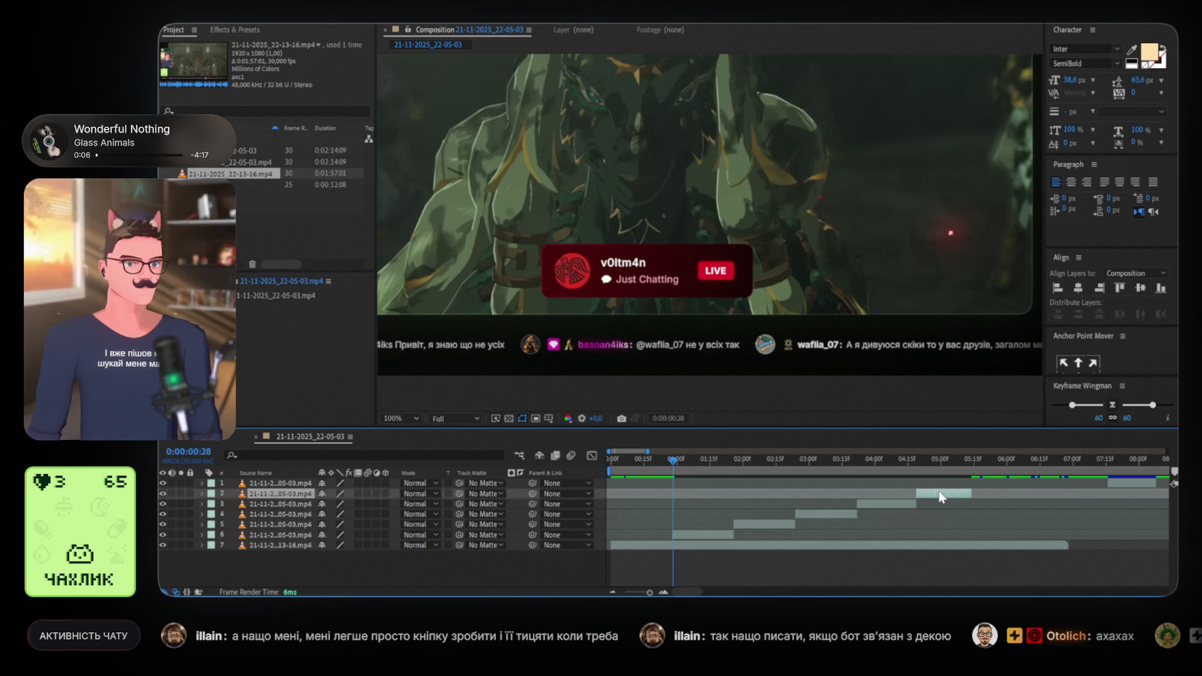
{"action": "left_click_drag", "start_coordinate": [1146, 484], "coordinate": [974, 484]}
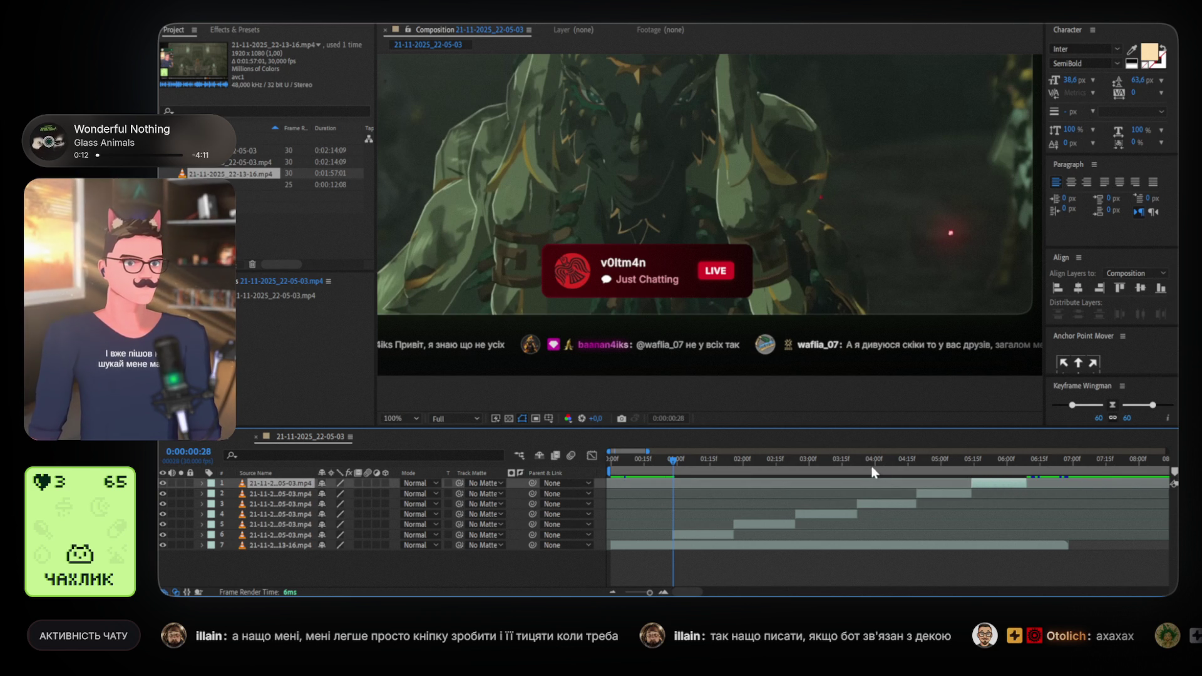
{"action": "key", "text": "space"}
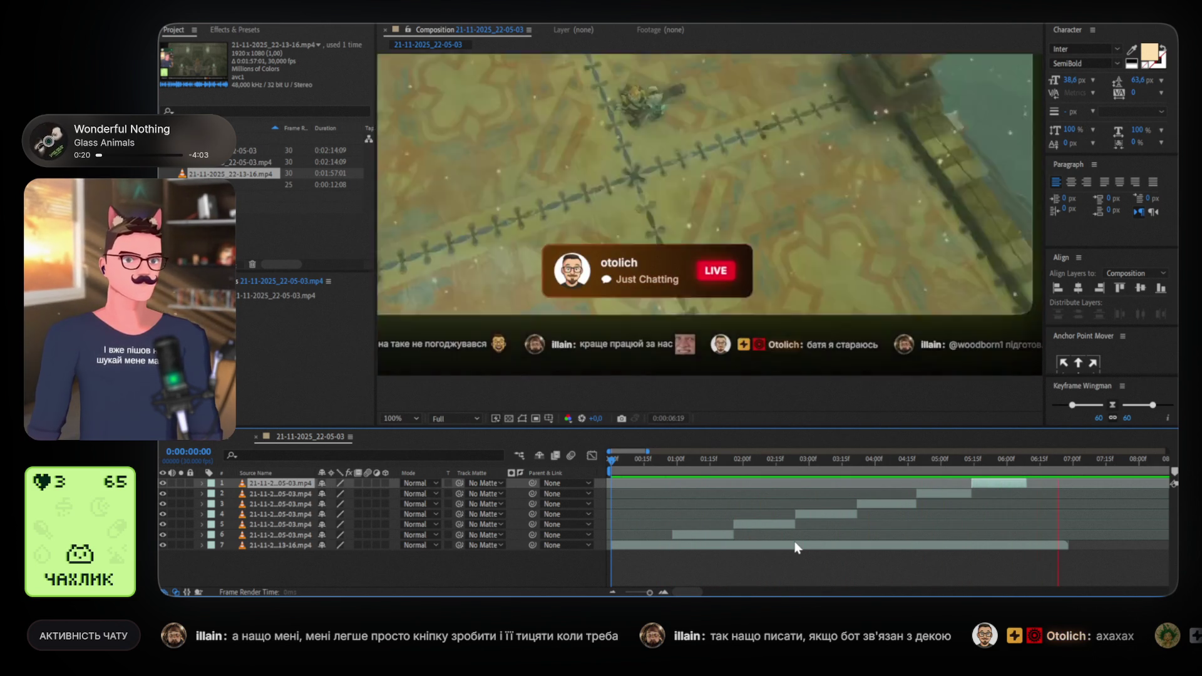
Stop the preview and extend background layer 7's out point slightly later
{"action": "key", "text": "space"}
{"action": "left_click_drag", "start_coordinate": [1033, 462], "coordinate": [1020, 464]}
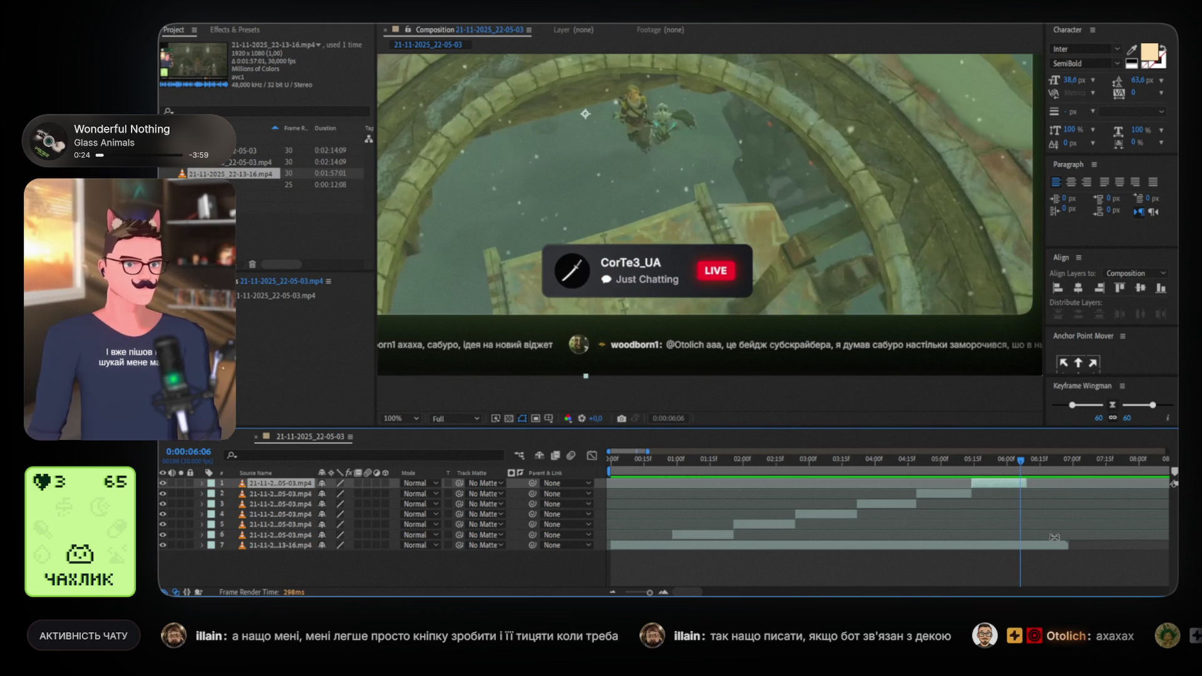
{"action": "left_click", "coordinate": [671, 544]}
{"action": "left_click_drag", "start_coordinate": [671, 544], "coordinate": [677, 544]}
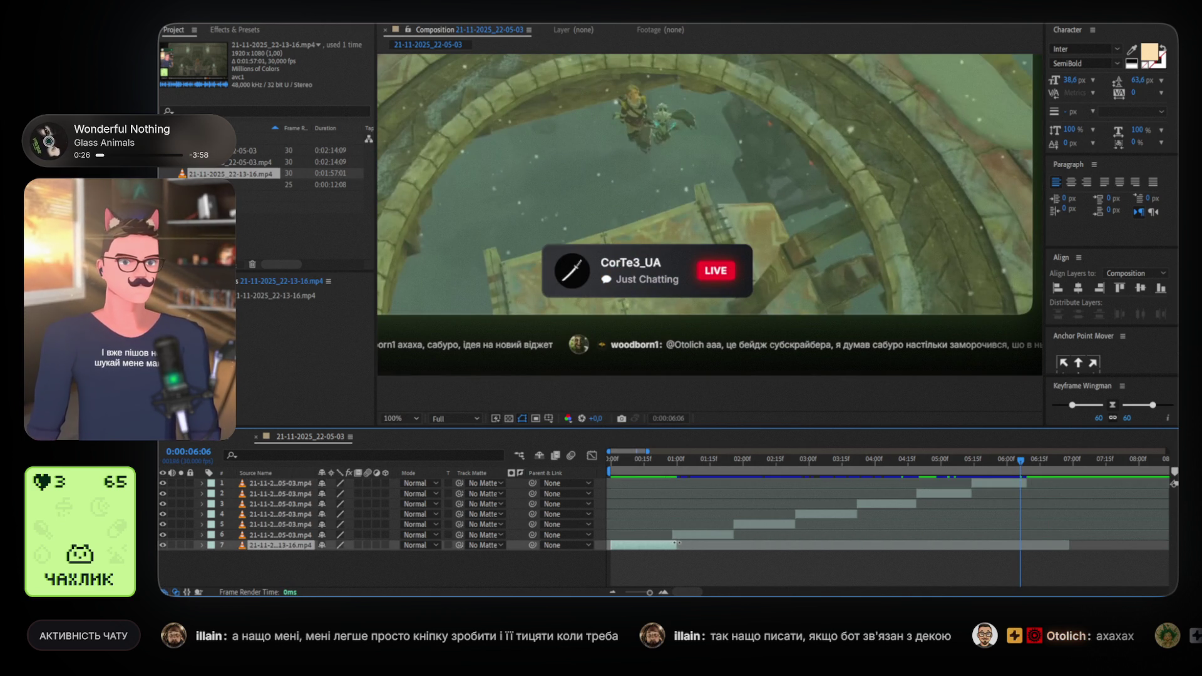
Check the ending, then duplicate the top stream clip on layer 1
{"action": "left_click_drag", "start_coordinate": [1020, 457], "coordinate": [1029, 462]}
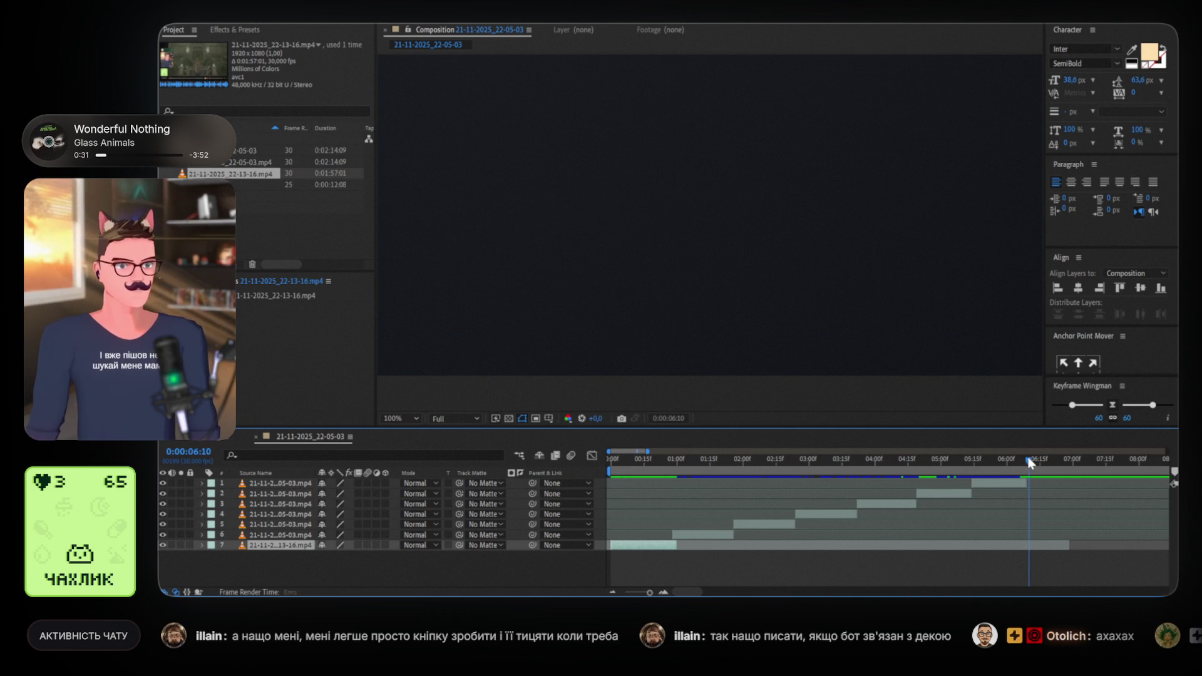
{"action": "left_click", "coordinate": [1007, 485]}
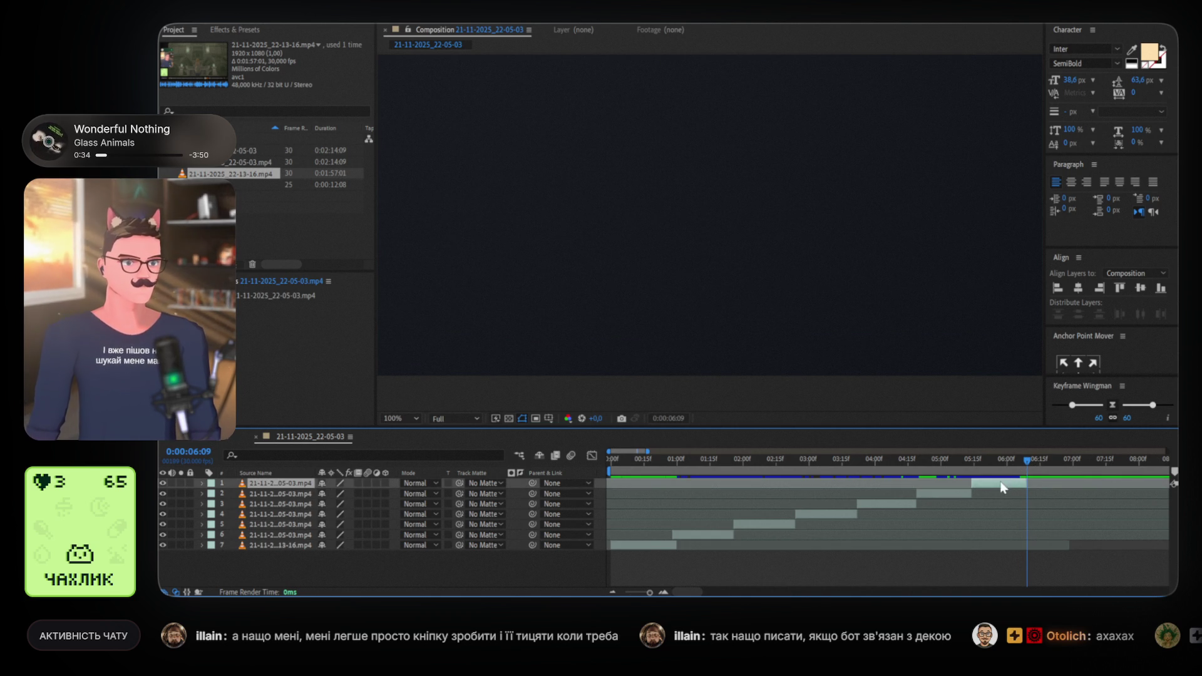
{"action": "key", "text": "ctrl+d"}
{"action": "mouse_move", "coordinate": [1023, 482]}
{"action": "left_mouse_down"}
{"action": "mouse_move", "coordinate": [1164, 483]}
{"action": "mouse_move", "coordinate": [697, 477]}
{"action": "mouse_move", "coordinate": [1103, 485]}
{"action": "mouse_move", "coordinate": [776, 481]}
{"action": "mouse_move", "coordinate": [922, 469]}
{"action": "mouse_move", "coordinate": [741, 452]}
{"action": "mouse_move", "coordinate": [783, 480]}
{"action": "mouse_move", "coordinate": [1174, 481]}
{"action": "mouse_move", "coordinate": [874, 473]}
{"action": "mouse_move", "coordinate": [853, 489]}
{"action": "left_mouse_up"}
{"action": "scroll", "coordinate": [859, 492], "scroll_direction": "left", "scroll_amount": 3}
{"action": "scroll", "coordinate": [853, 490], "scroll_direction": "left", "scroll_amount": 10}
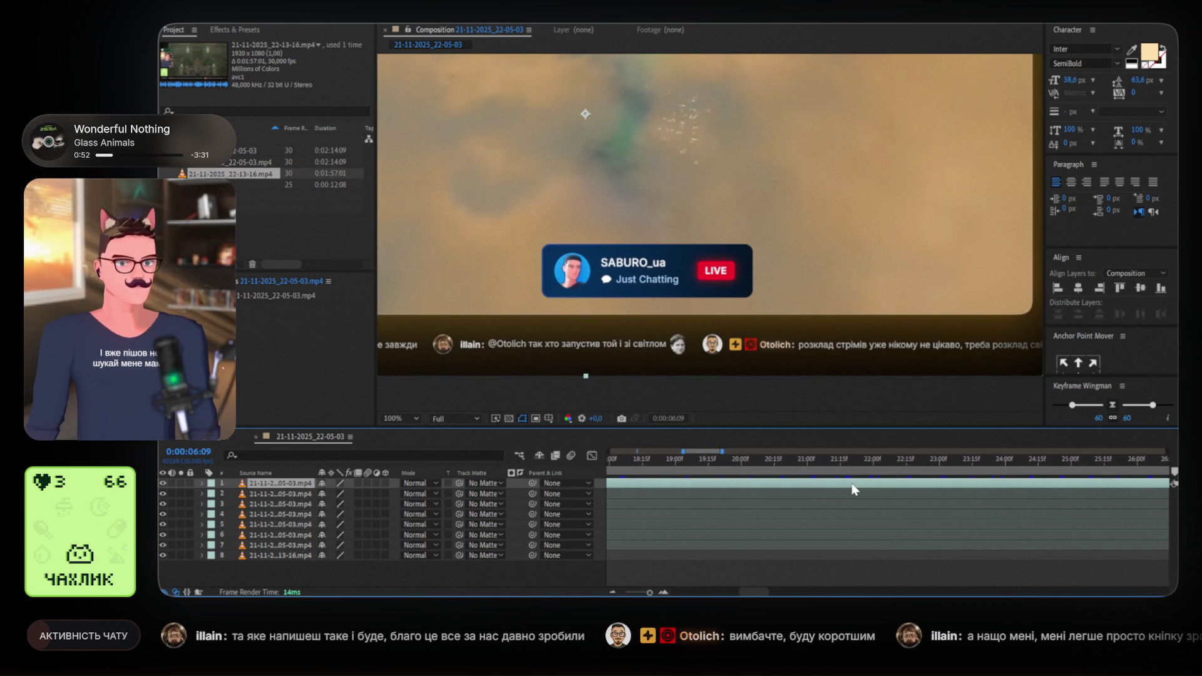
{"action": "scroll", "coordinate": [855, 482], "scroll_direction": "right", "scroll_amount": 3}
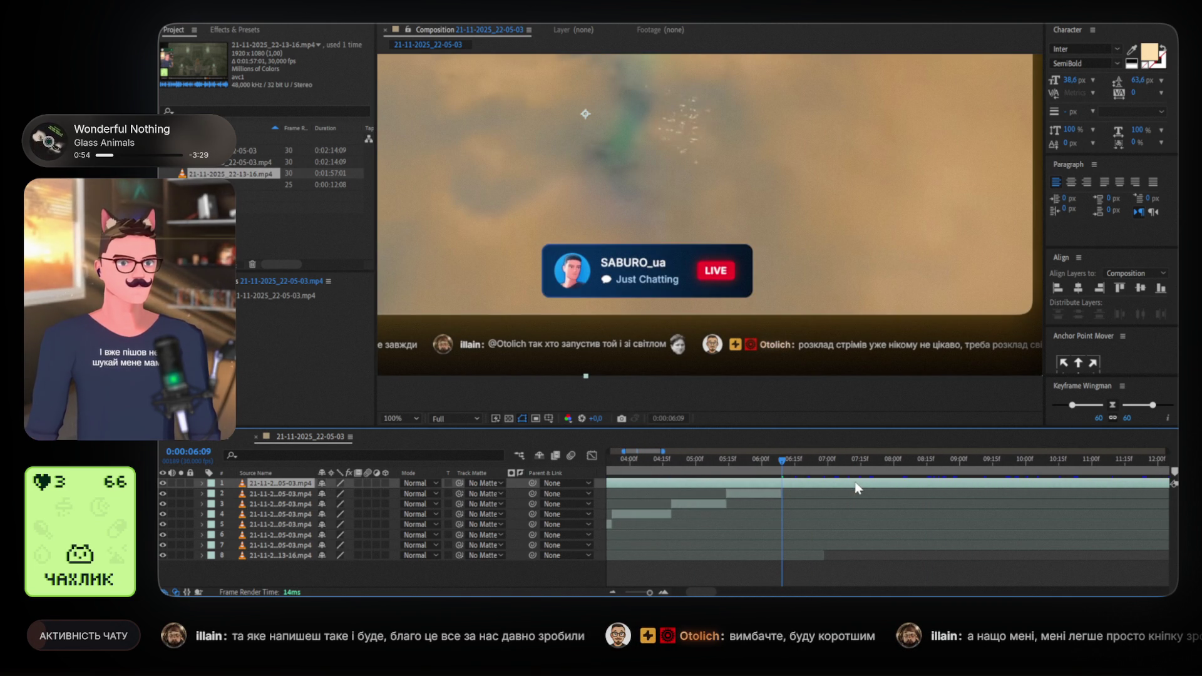
{"action": "scroll", "coordinate": [743, 486], "scroll_direction": "left", "scroll_amount": 6}
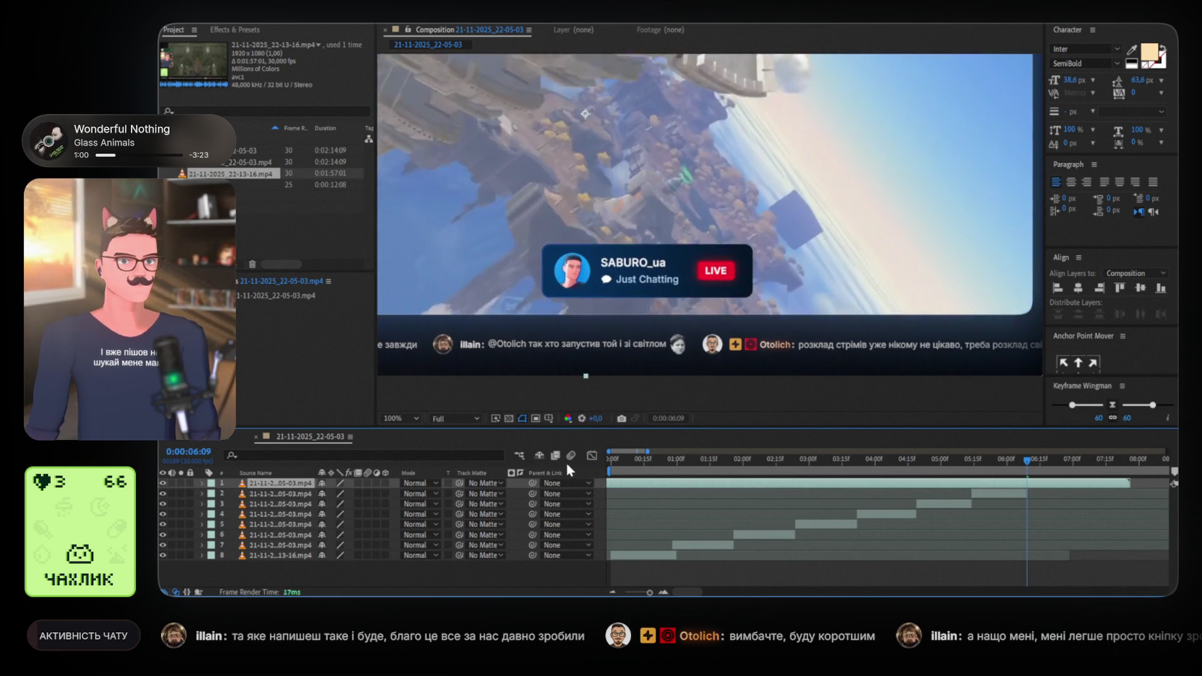
{"action": "key", "text": "alt+bracketright"}
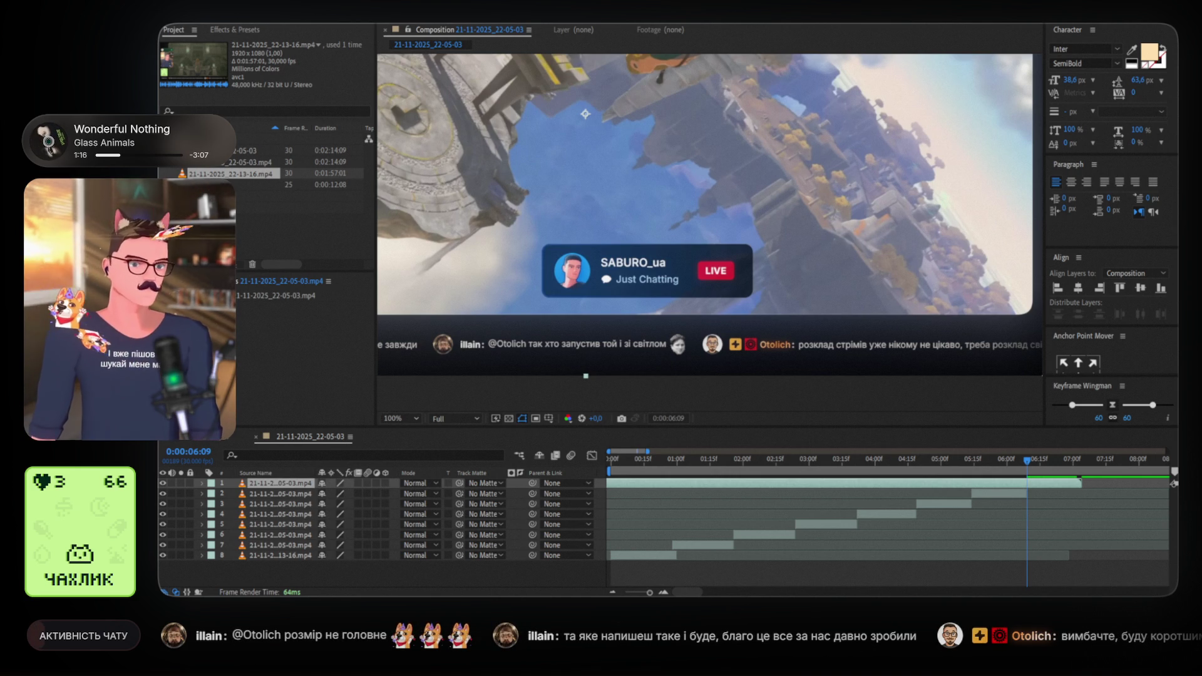
{"action": "mouse_move", "coordinate": [983, 485]}
{"action": "left_mouse_down"}
{"action": "mouse_move", "coordinate": [1012, 483]}
{"action": "mouse_move", "coordinate": [1036, 460]}
{"action": "mouse_move", "coordinate": [1080, 464]}
{"action": "mouse_move", "coordinate": [1026, 468]}
{"action": "left_mouse_up"}
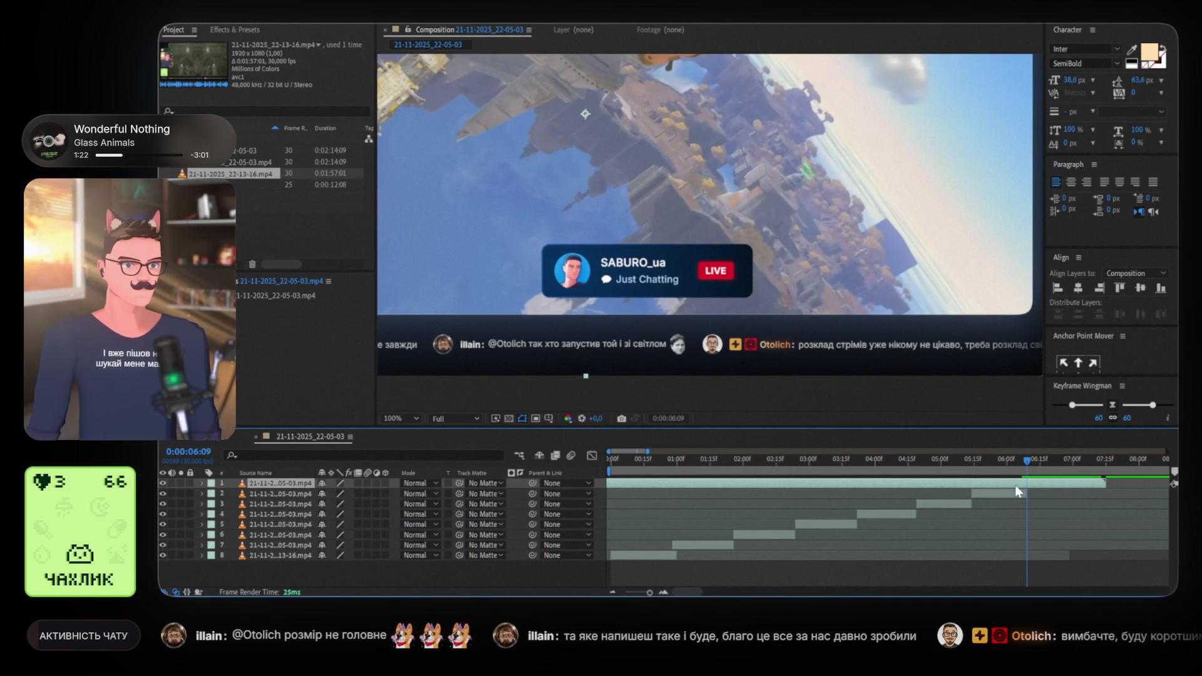
{"action": "key", "text": "alt+bracketleft"}
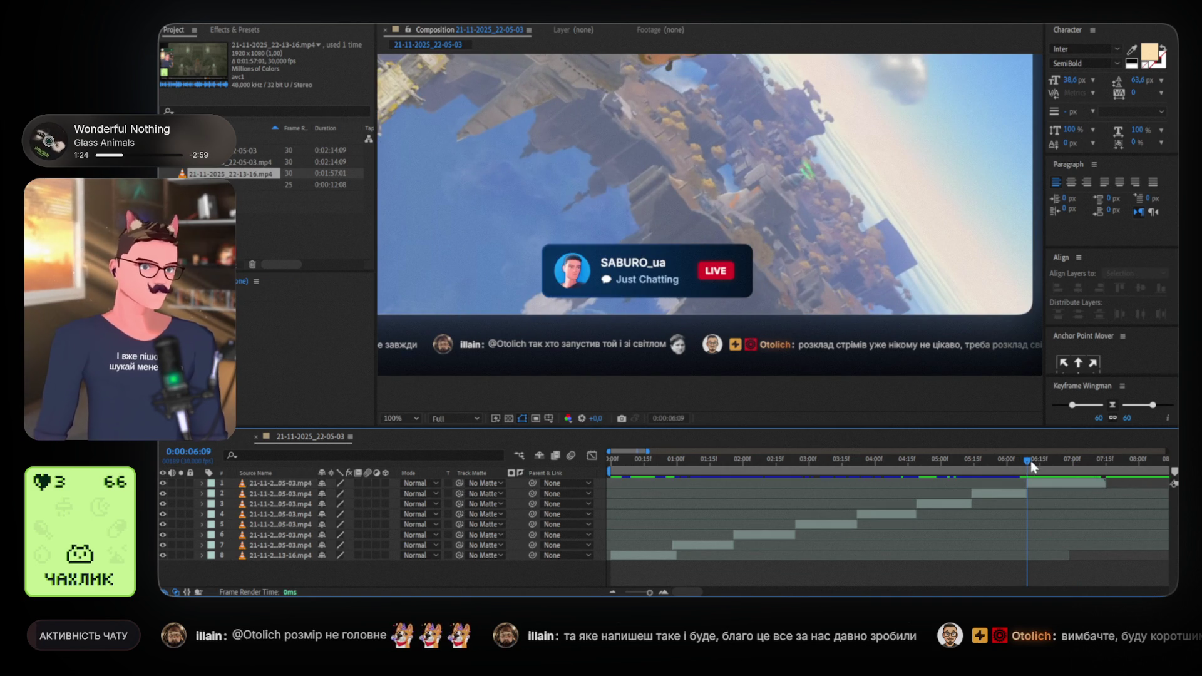
{"action": "left_click_drag", "start_coordinate": [1031, 461], "coordinate": [979, 461]}
{"action": "key", "text": "space"}
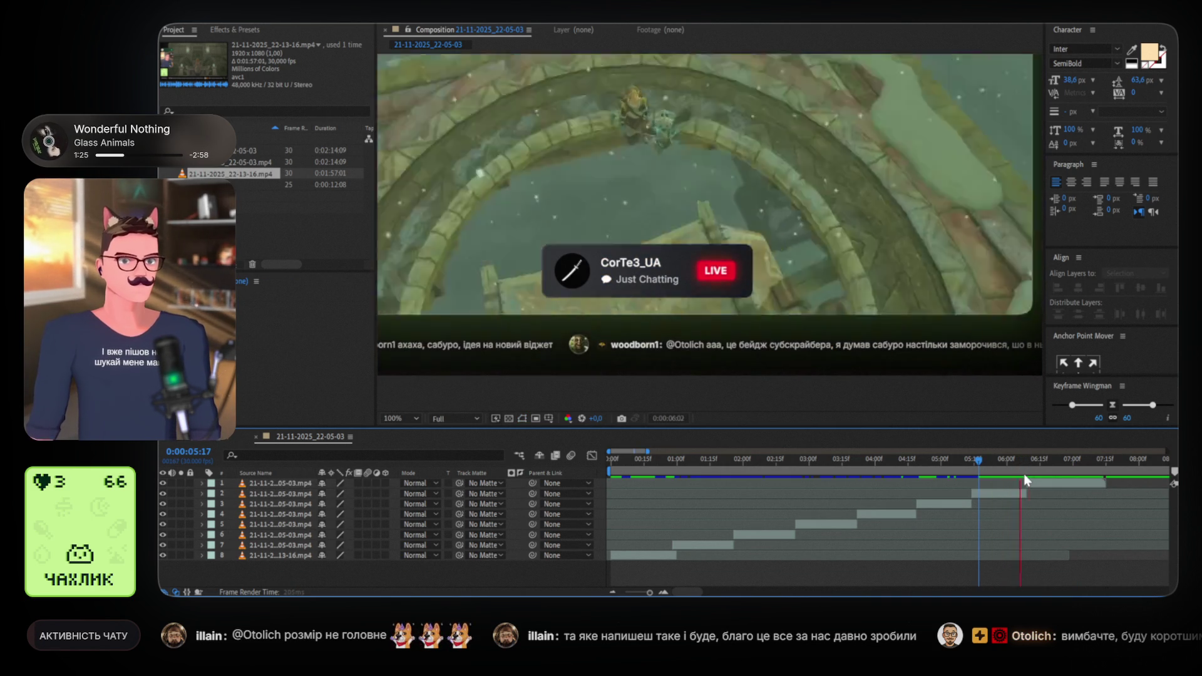
{"action": "mouse_move", "coordinate": [1053, 486]}
{"action": "left_mouse_down"}
{"action": "mouse_move", "coordinate": [1027, 483]}
{"action": "mouse_move", "coordinate": [1067, 490]}
{"action": "mouse_move", "coordinate": [998, 462]}
{"action": "left_mouse_up"}
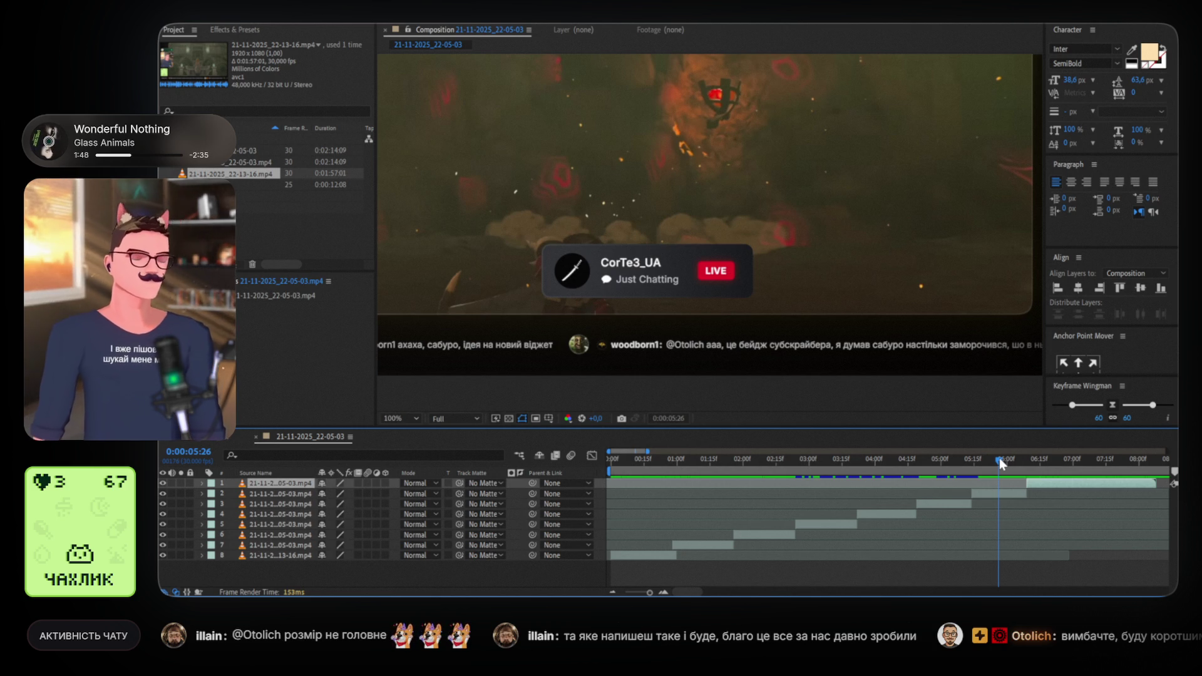
{"action": "key", "text": "space"}
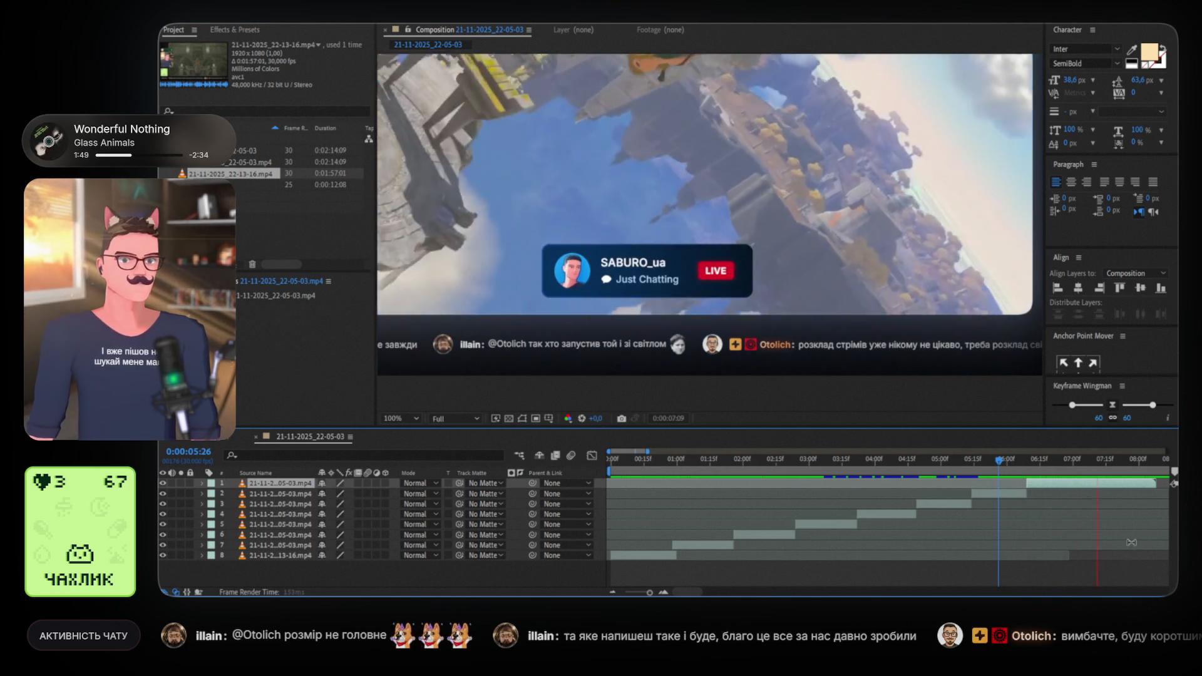
{"action": "key", "text": "space"}
{"action": "left_click", "coordinate": [717, 463]}
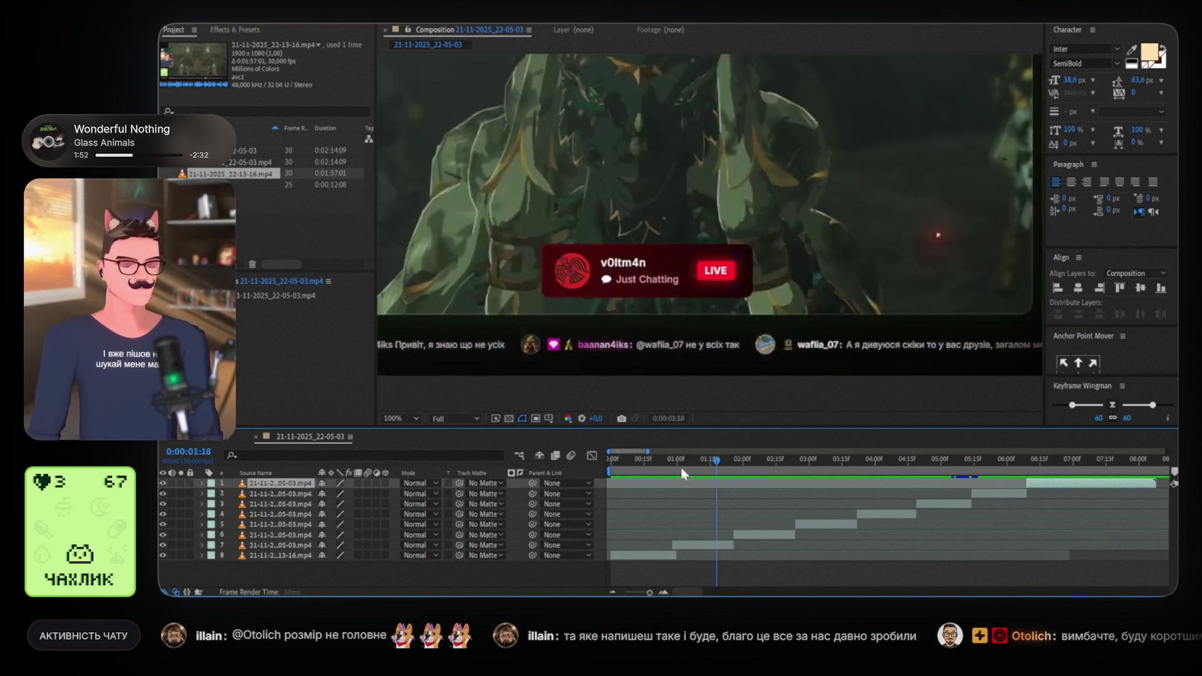
{"action": "left_click_drag", "start_coordinate": [682, 467], "coordinate": [572, 473]}
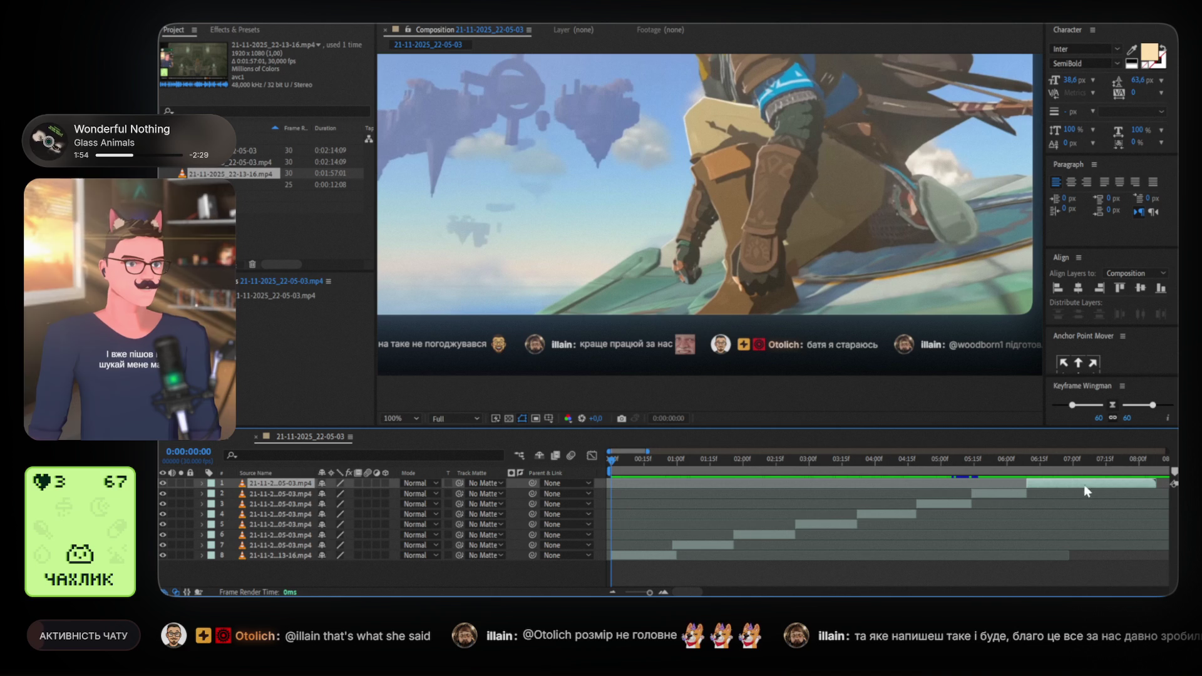
{"action": "key", "text": "space"}
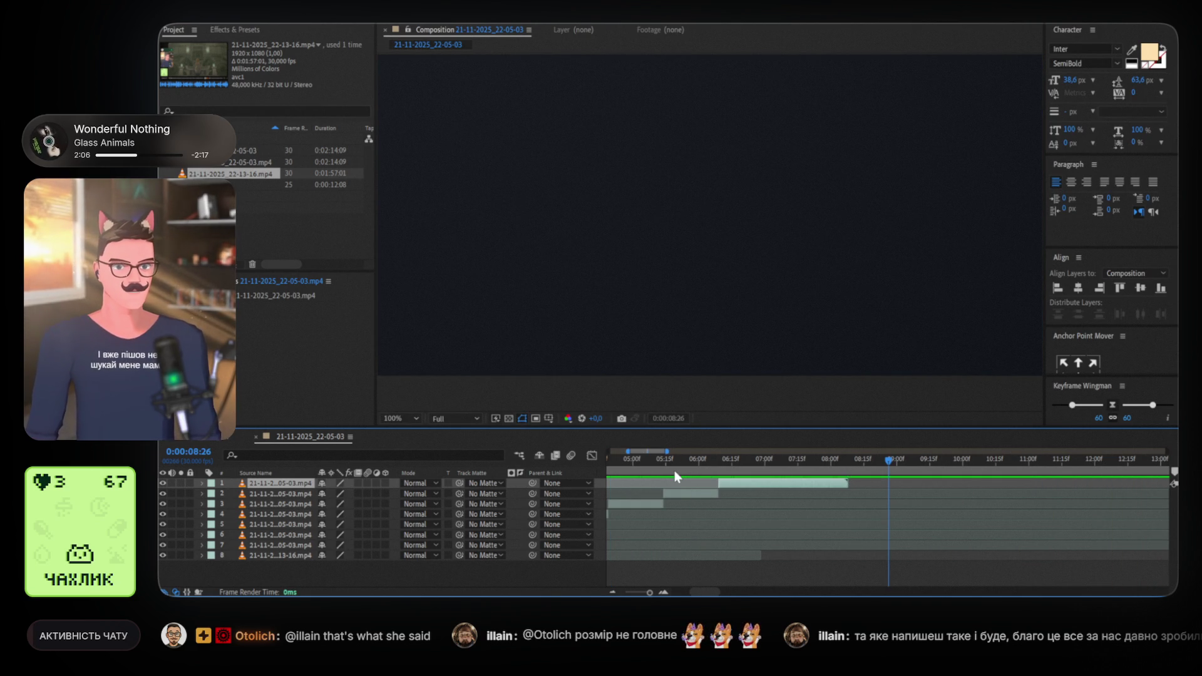
{"action": "scroll", "coordinate": [676, 471], "scroll_direction": "left", "scroll_amount": 5}
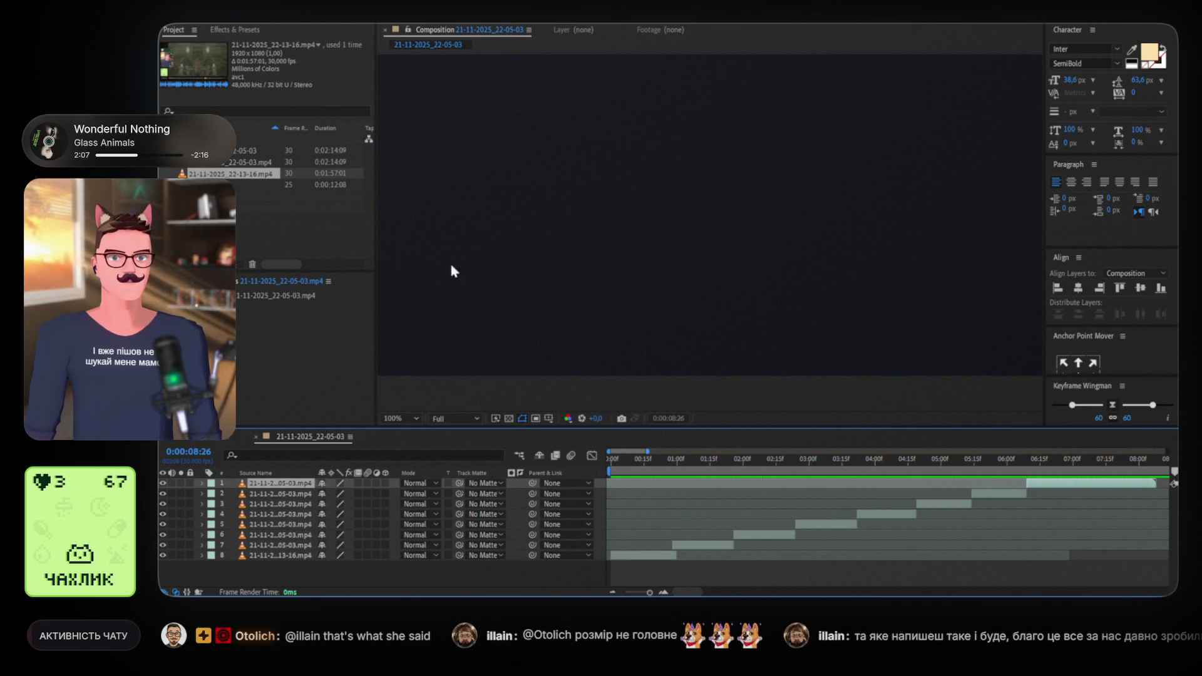
{"action": "left_click_drag", "start_coordinate": [667, 463], "coordinate": [874, 470]}
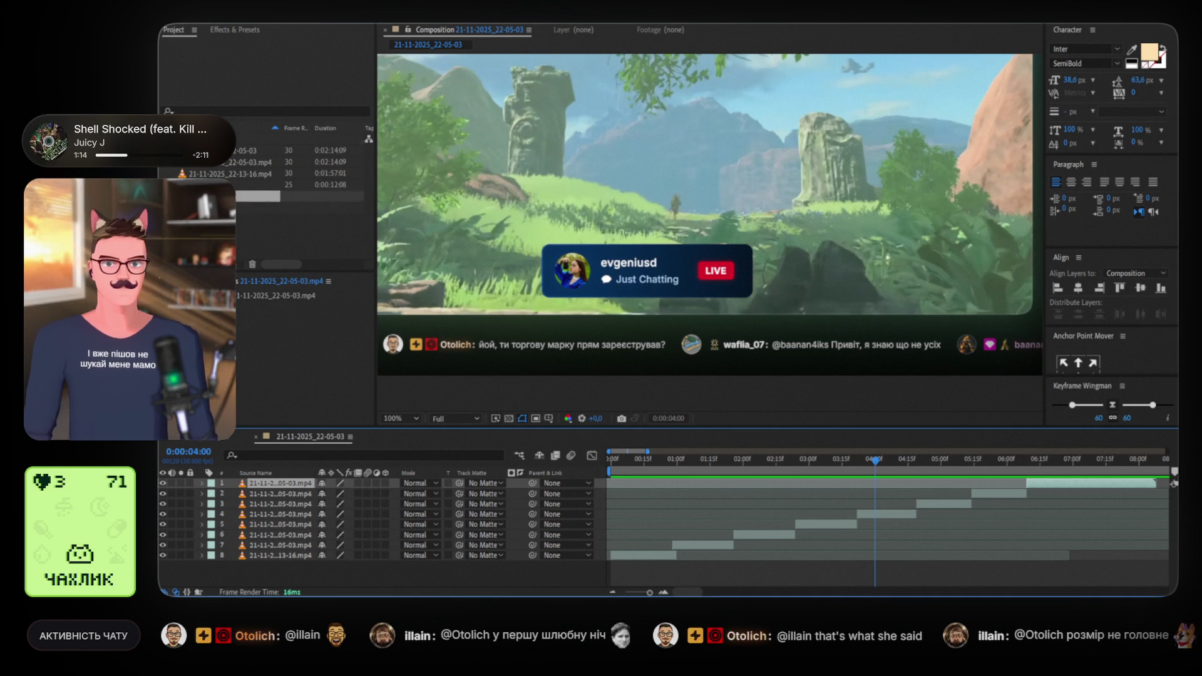
Import the screenshot and avatar PNGs and duplicate the LIVE_Alert_GIF composition
{"action": "left_click_drag", "start_coordinate": [292, 188], "coordinate": [292, 216]}
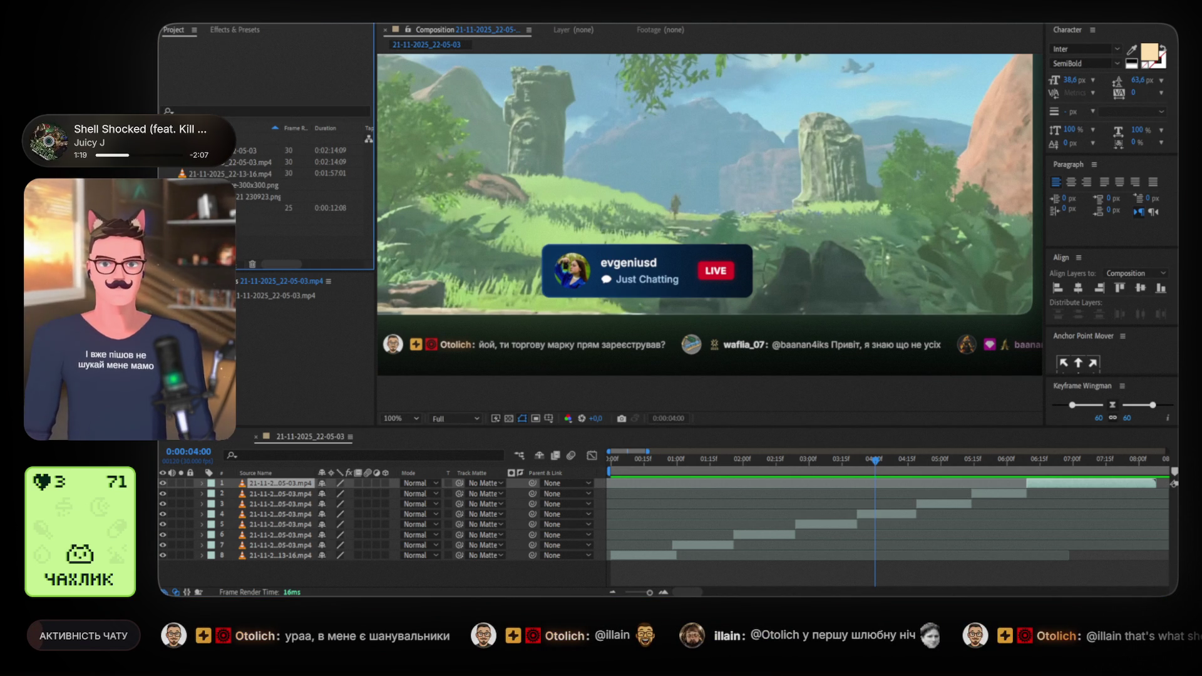
{"action": "left_click", "coordinate": [206, 208]}
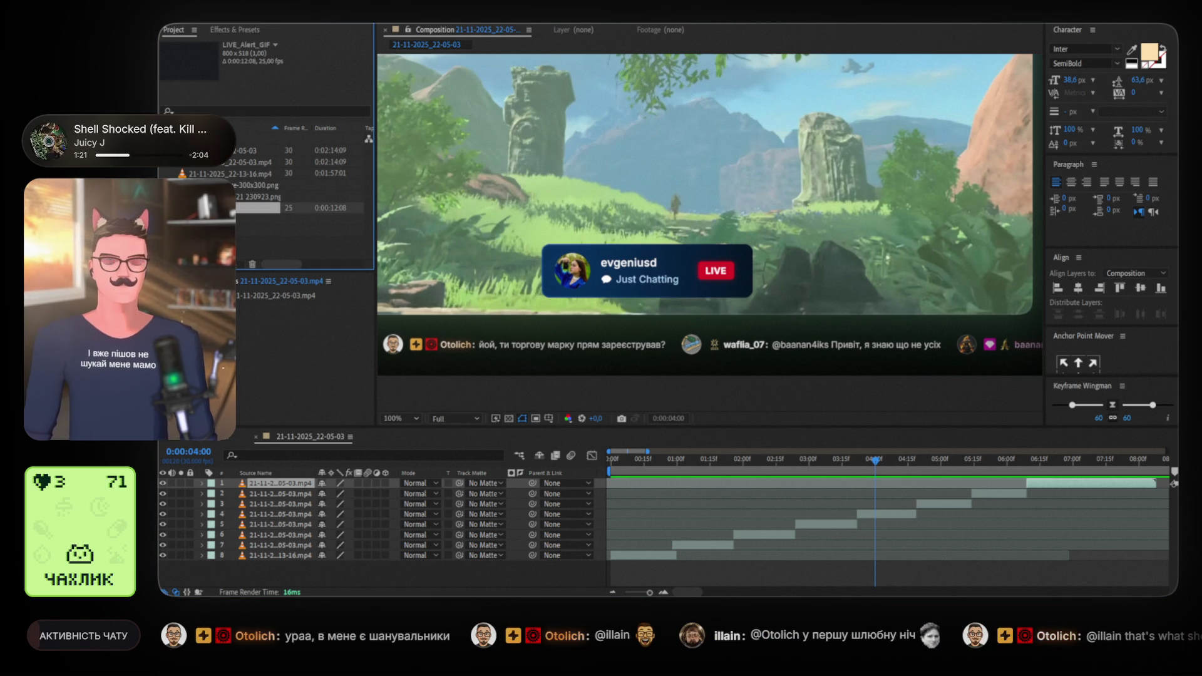
{"action": "key", "text": "ctrl+d"}
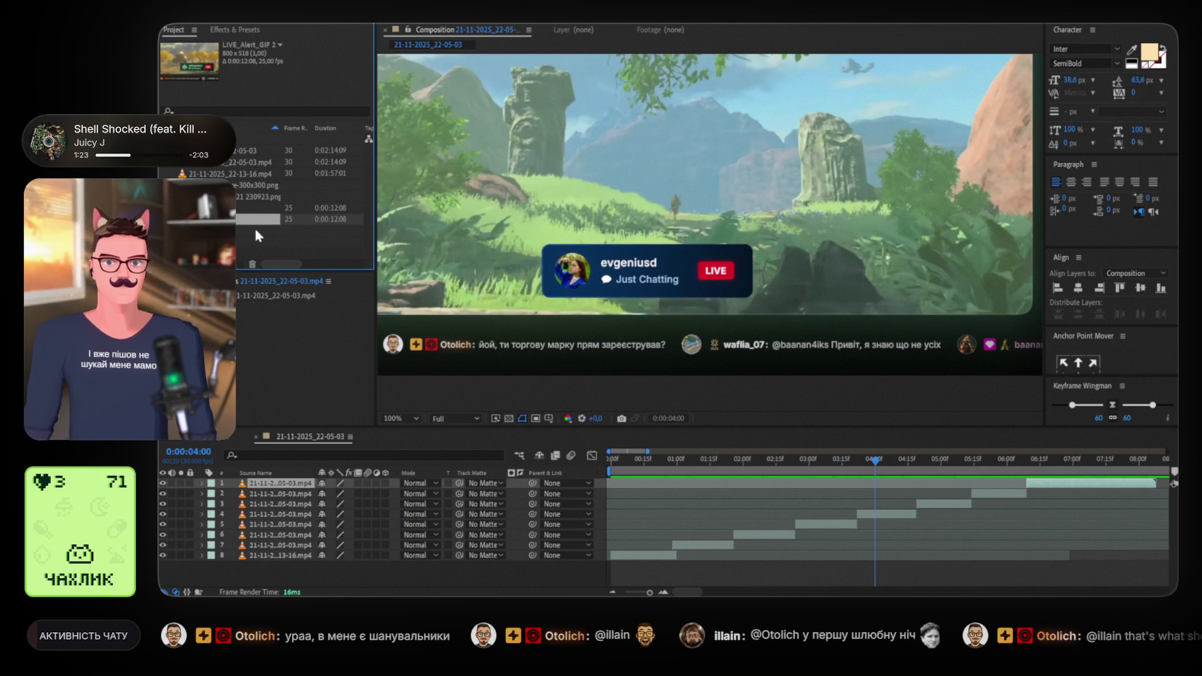
{"action": "left_click_drag", "start_coordinate": [255, 229], "coordinate": [473, 164]}
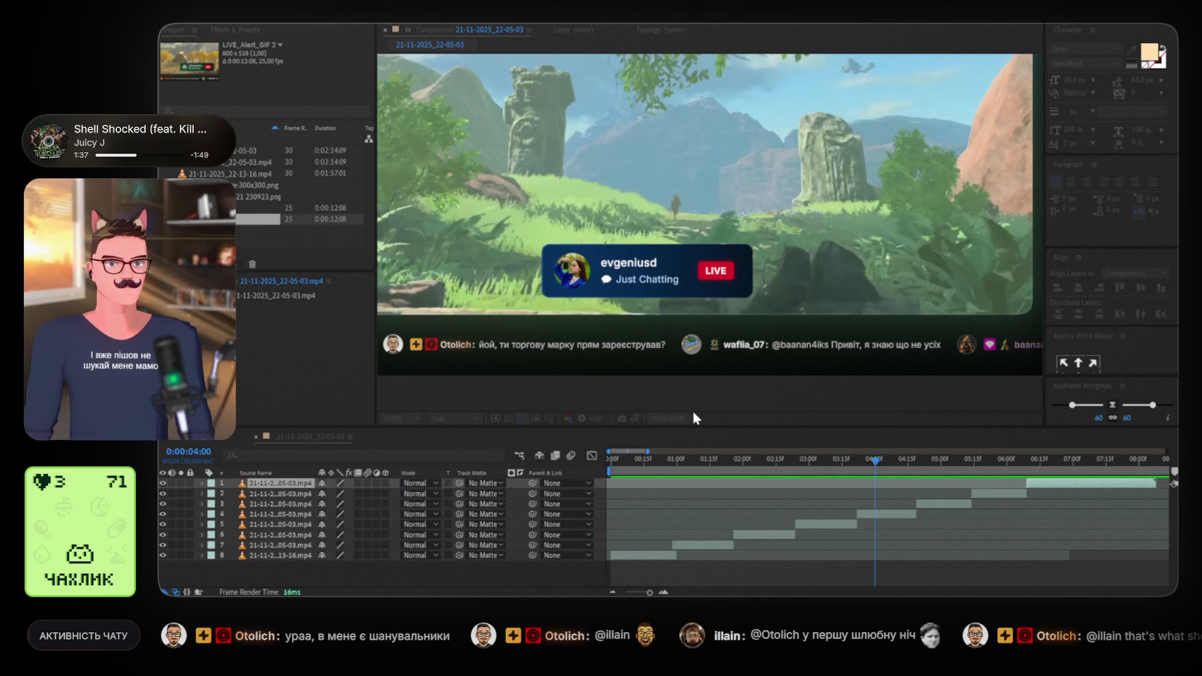
Tidy up the extra duplicate comp and open the Start composition
{"action": "left_click", "coordinate": [277, 251]}
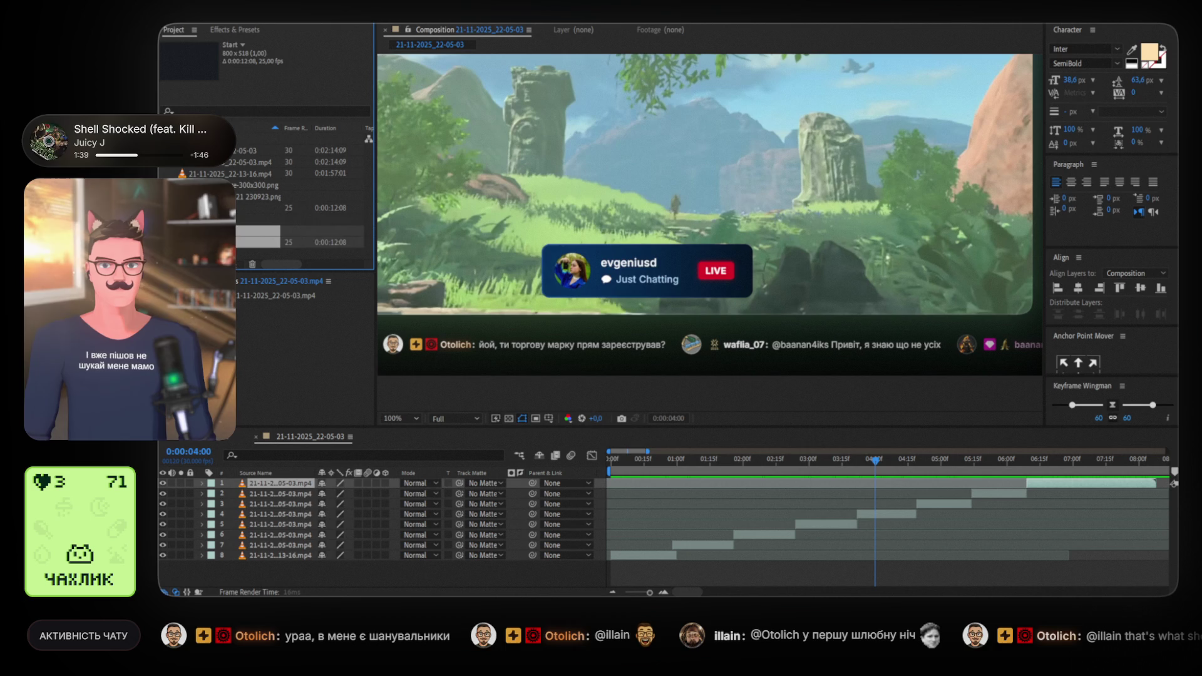
{"action": "key", "text": "Delete"}
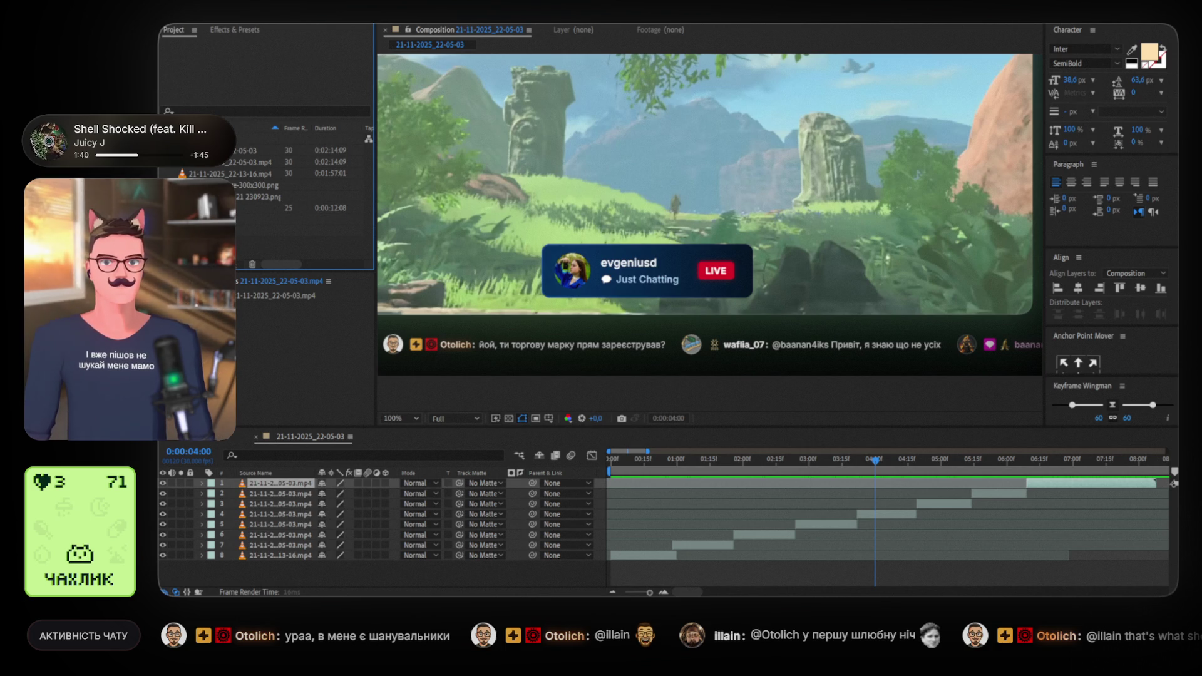
{"action": "key", "text": "ctrl+z"}
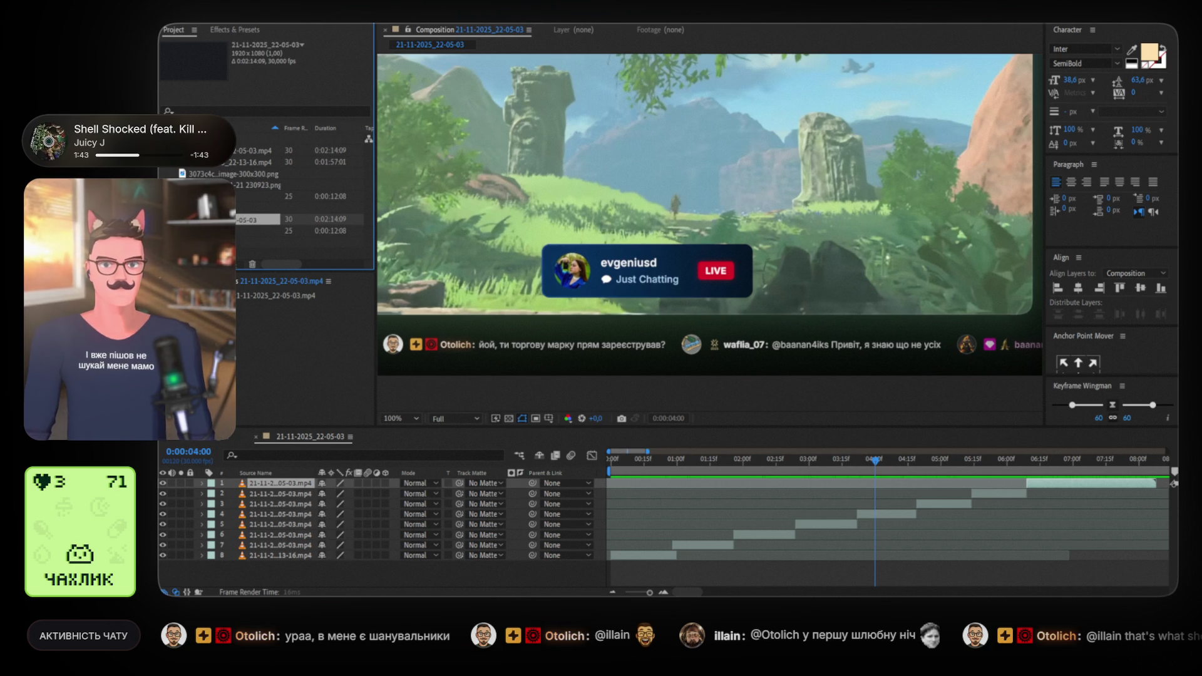
{"action": "double_click", "coordinate": [288, 231]}
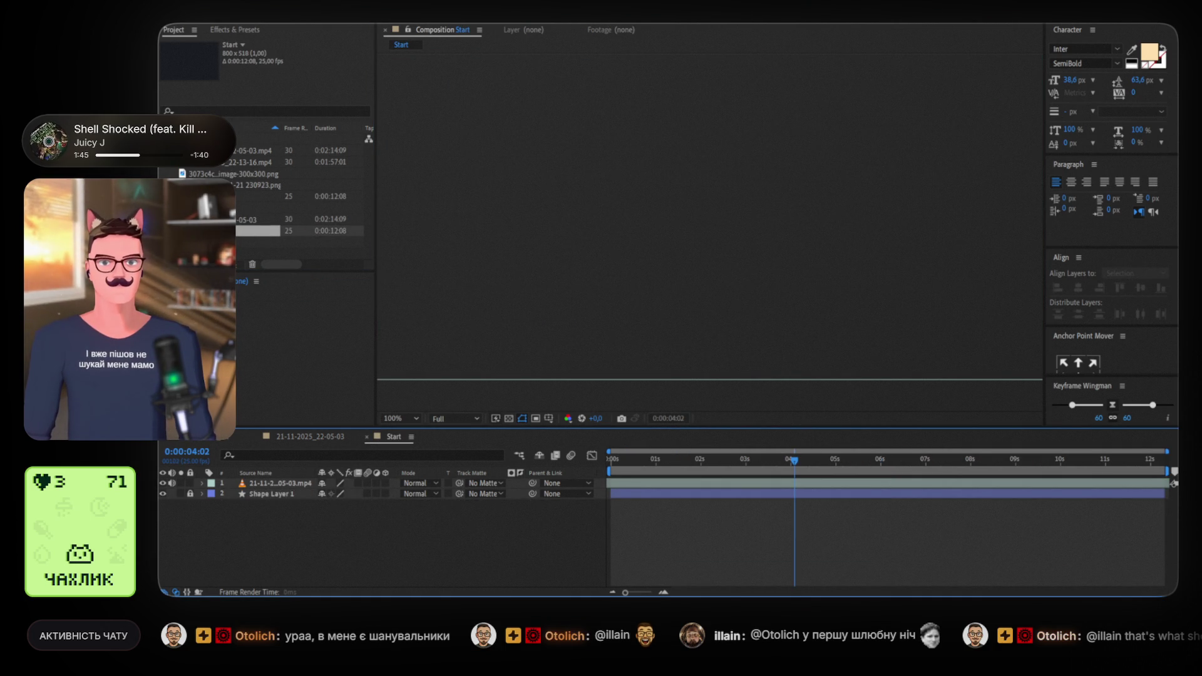
Place the screenshot and avatar PNGs into Start and delete the mp4 clip layer
{"action": "left_click", "coordinate": [263, 185]}
{"action": "left_click", "coordinate": [251, 173], "text": "ctrl"}
{"action": "mouse_move", "coordinate": [250, 174]}
{"action": "left_mouse_down"}
{"action": "mouse_move", "coordinate": [595, 219]}
{"action": "mouse_move", "coordinate": [704, 254]}
{"action": "left_mouse_up"}
{"action": "left_click", "coordinate": [260, 504]}
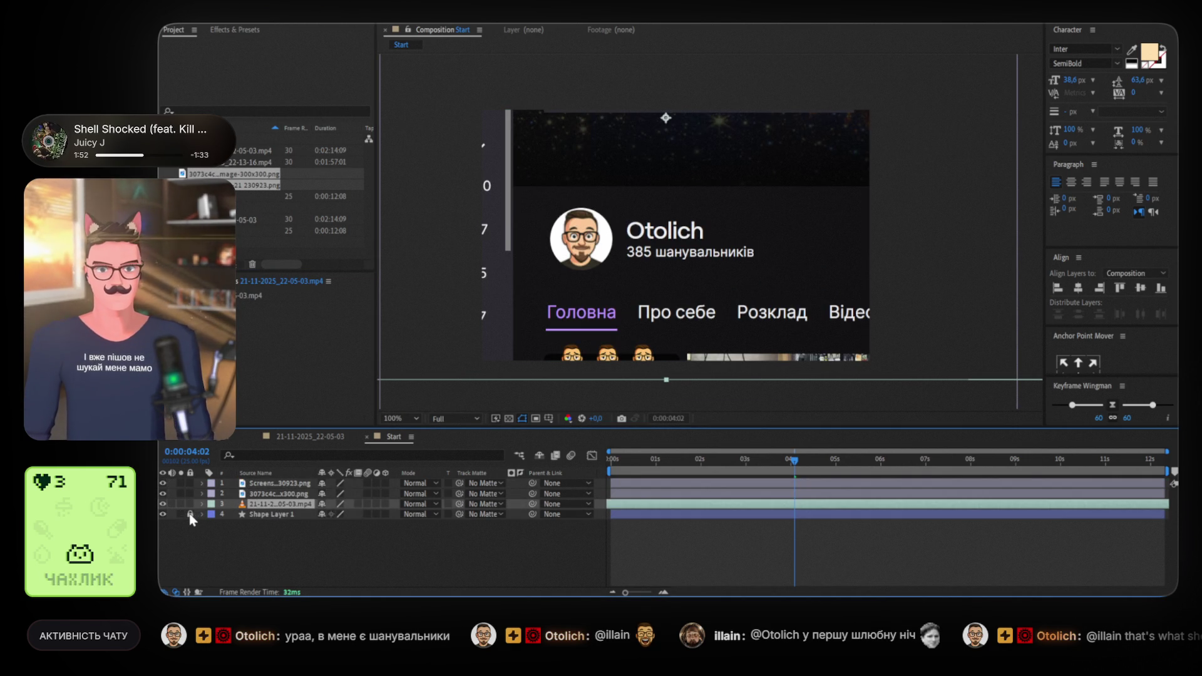
{"action": "key", "text": "Delete"}
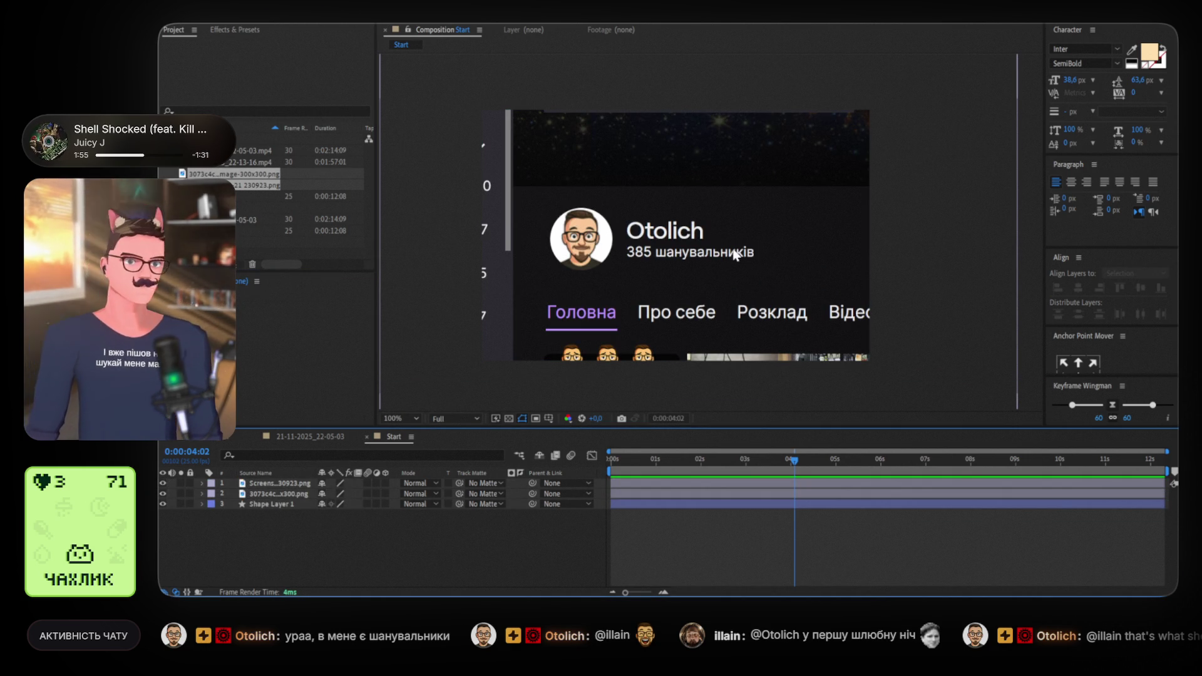
Adjust the profile screenshot's width and position slightly in the viewer
{"action": "left_click", "coordinate": [736, 253]}
{"action": "mouse_move", "coordinate": [1020, 248]}
{"action": "left_mouse_down"}
{"action": "mouse_move", "coordinate": [1084, 246]}
{"action": "mouse_move", "coordinate": [1005, 241]}
{"action": "left_mouse_up"}
{"action": "mouse_move", "coordinate": [931, 232]}
{"action": "left_mouse_down"}
{"action": "mouse_move", "coordinate": [948, 238]}
{"action": "mouse_move", "coordinate": [879, 242]}
{"action": "left_mouse_up"}
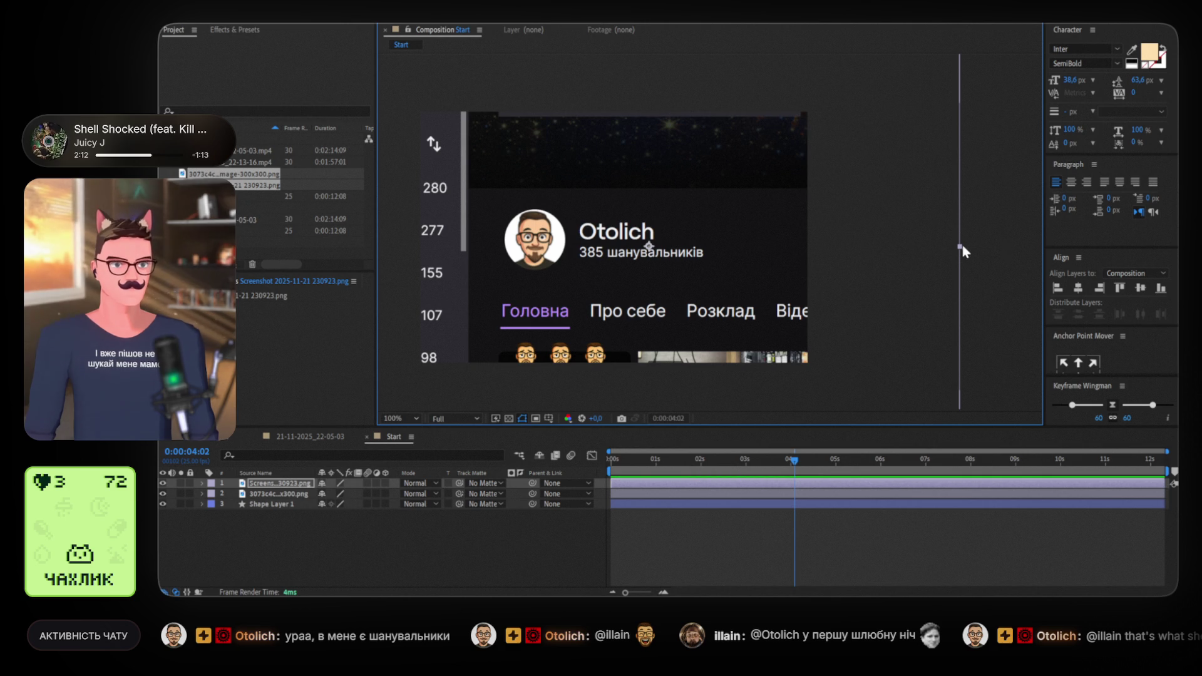
{"action": "left_click_drag", "start_coordinate": [959, 247], "coordinate": [946, 250]}
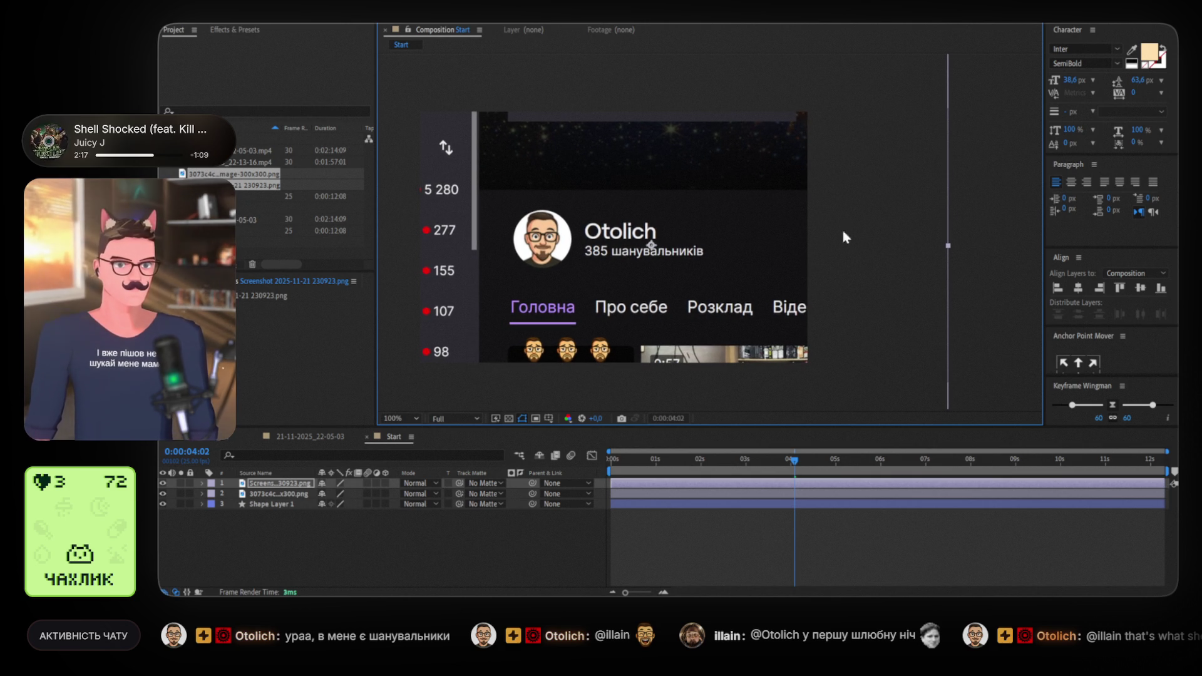
Move the 300x300 avatar layer above the screenshot in the layer stack
{"action": "left_click", "coordinate": [273, 493]}
{"action": "left_click_drag", "start_coordinate": [273, 491], "coordinate": [277, 486]}
{"action": "scroll", "coordinate": [618, 250], "scroll_direction": "up", "scroll_amount": 3}
{"action": "scroll", "coordinate": [751, 250], "scroll_direction": "down", "scroll_amount": 1}
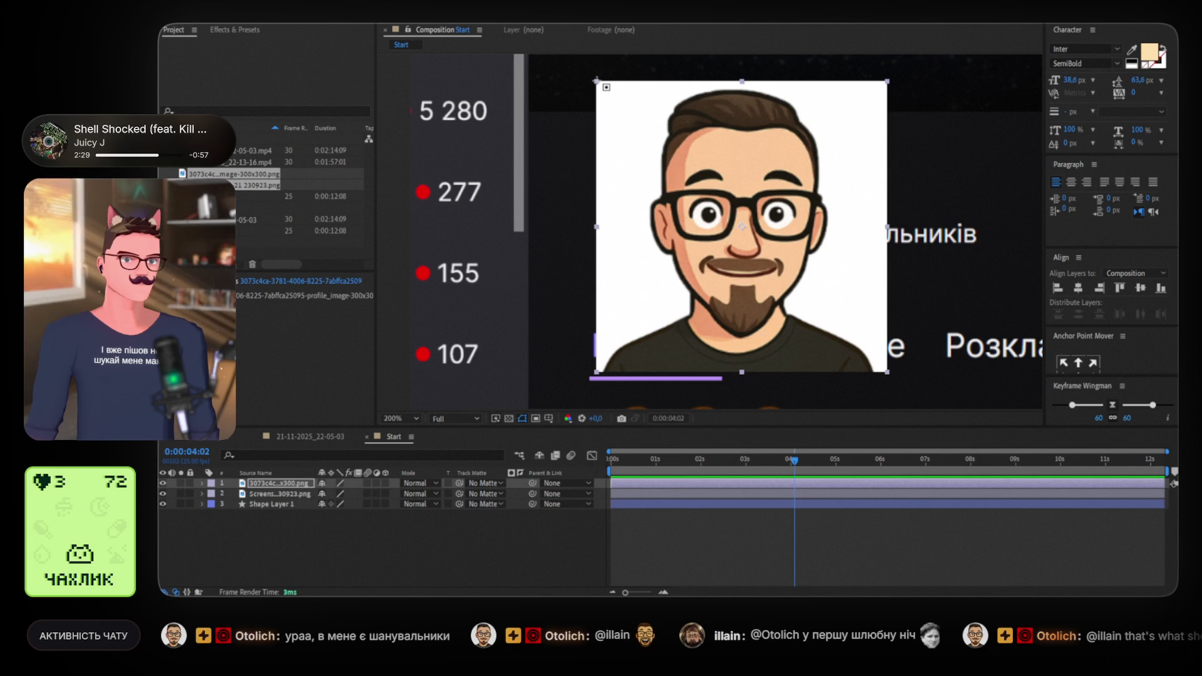
Give the avatar a circular ellipse mask and centre its anchor point on the layer
{"action": "mouse_move", "coordinate": [595, 80]}
{"action": "left_mouse_down"}
{"action": "mouse_move", "coordinate": [923, 410]}
{"action": "mouse_move", "coordinate": [870, 373]}
{"action": "left_mouse_up"}
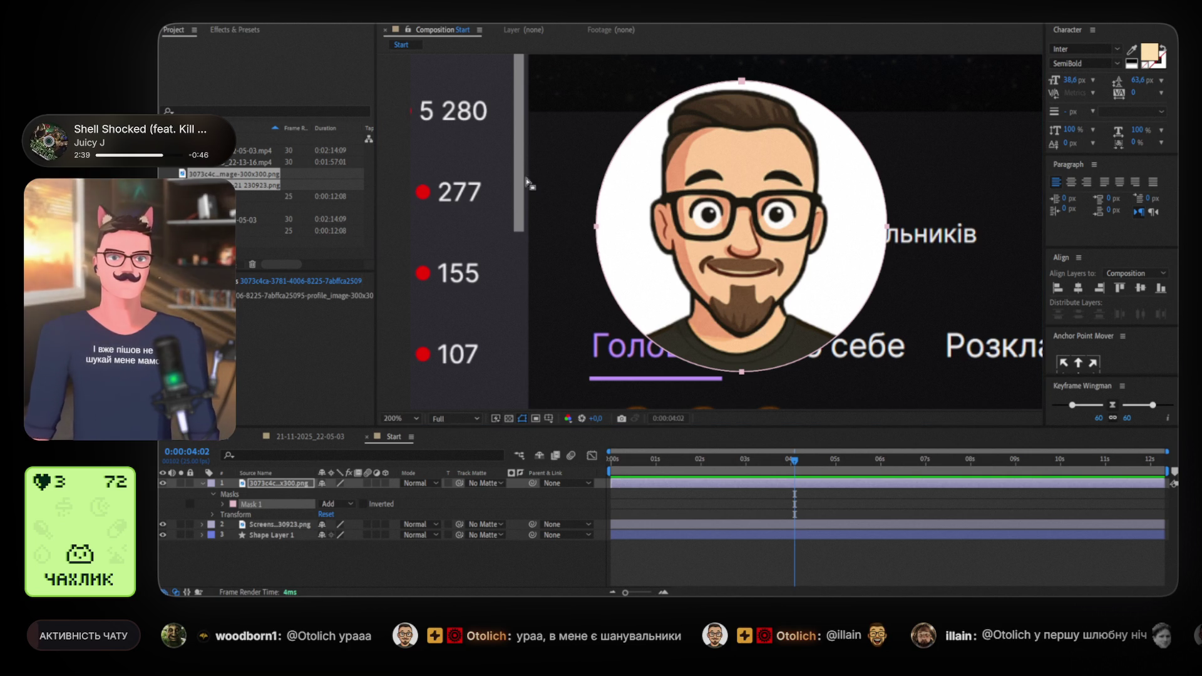
{"action": "left_click_drag", "start_coordinate": [1092, 325], "coordinate": [1090, 300]}
{"action": "left_click", "coordinate": [1081, 355]}
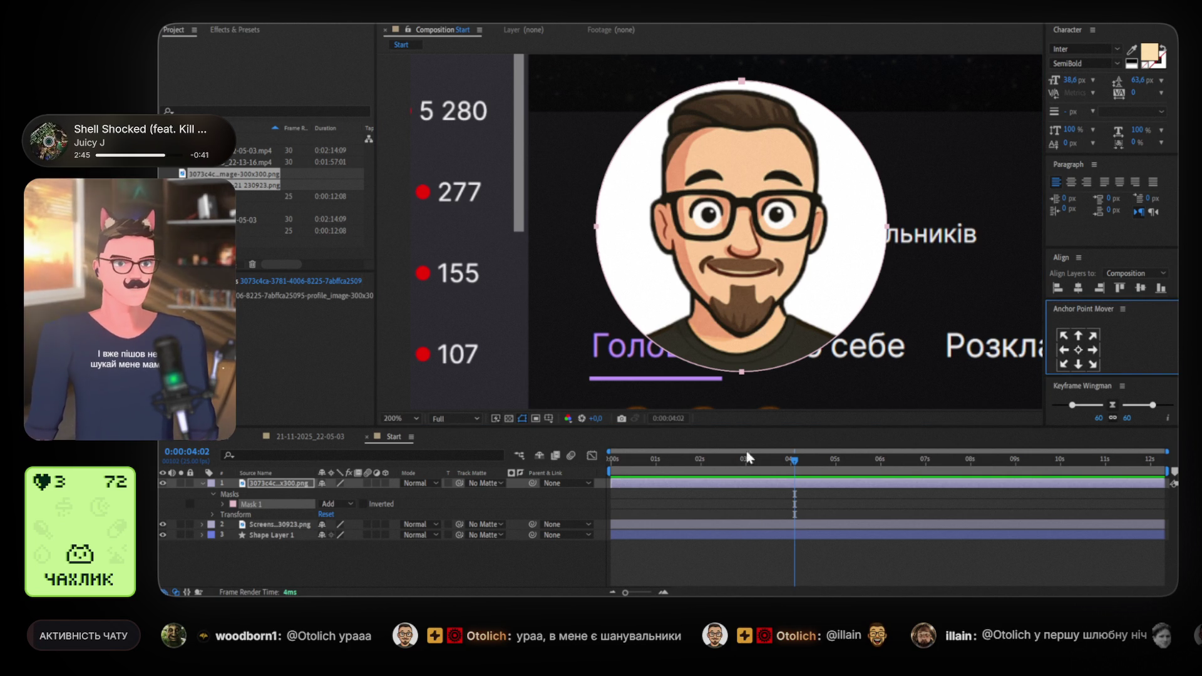
{"action": "left_click", "coordinate": [1082, 351]}
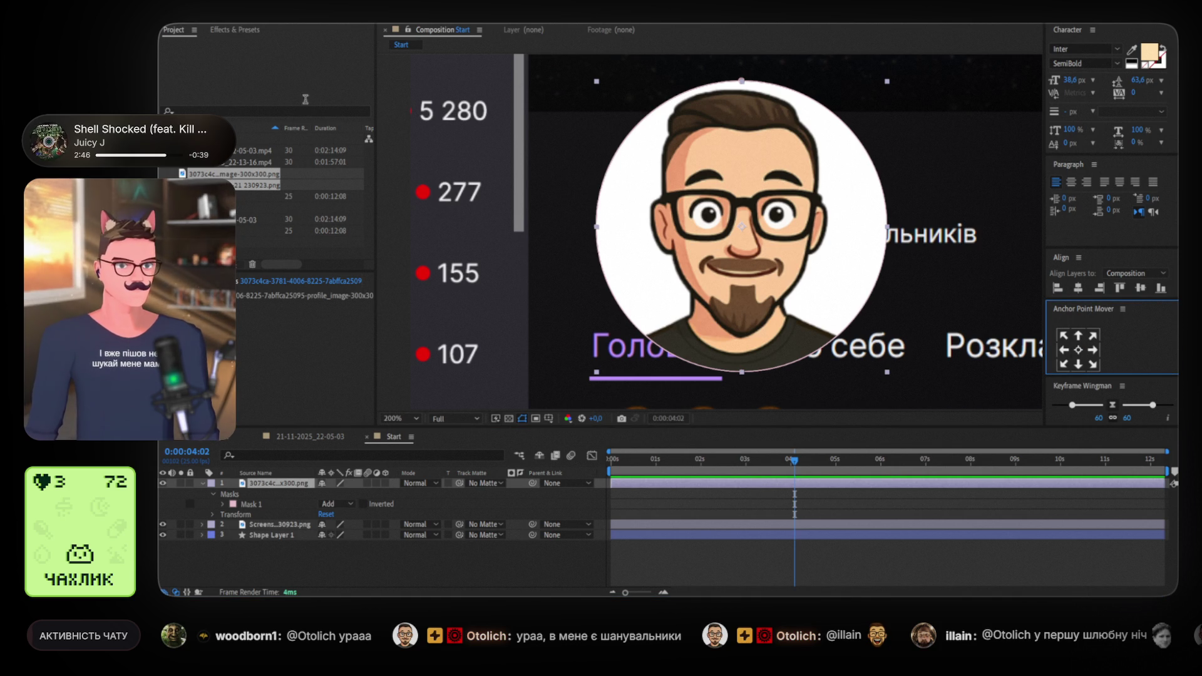
Lock the screenshot and shape layers and scale the avatar down to about 40%
{"action": "left_click", "coordinate": [888, 227]}
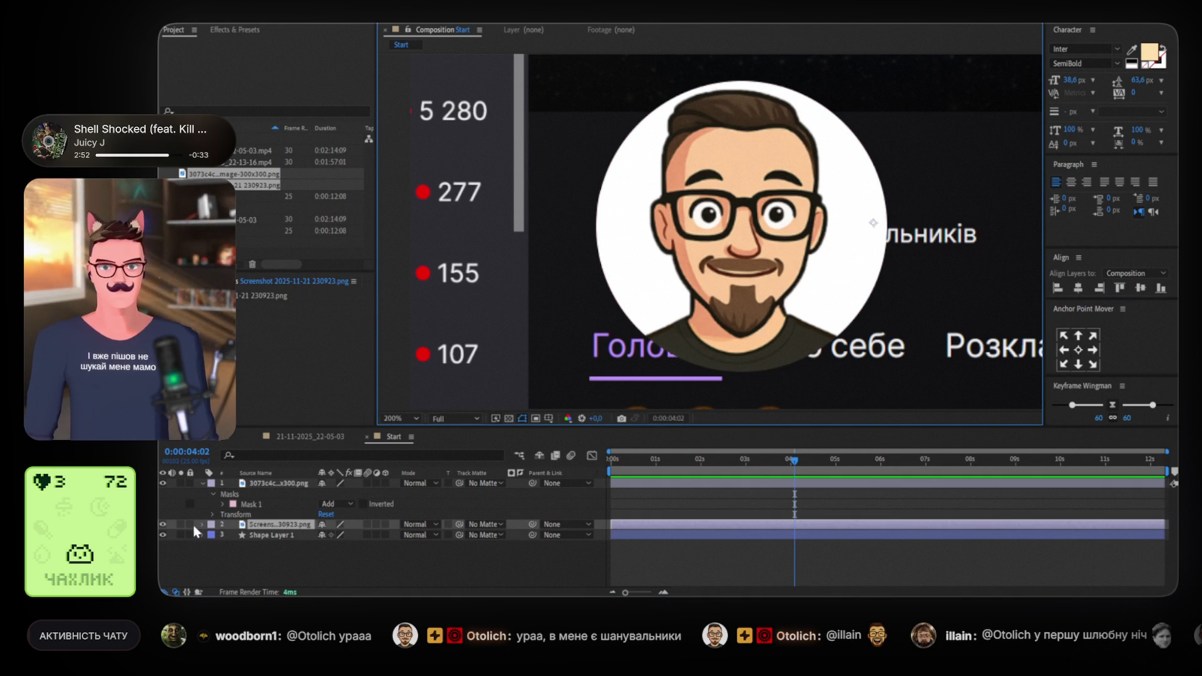
{"action": "left_click_drag", "start_coordinate": [190, 524], "coordinate": [190, 535]}
{"action": "left_click", "coordinate": [279, 483]}
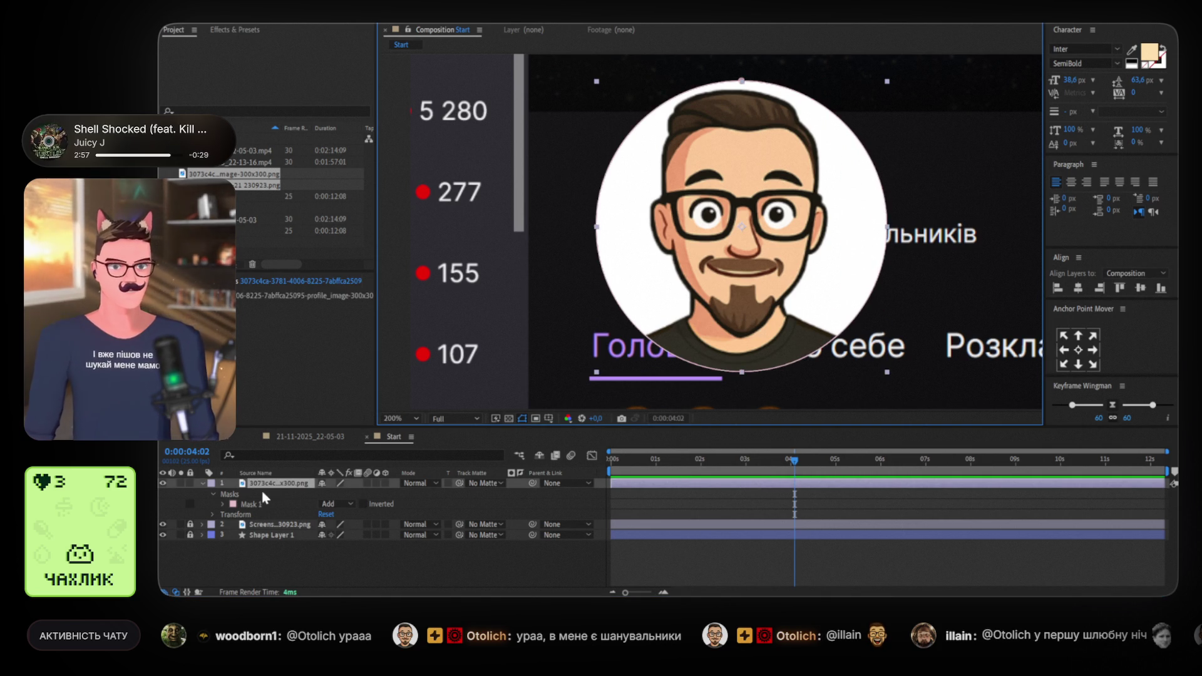
{"action": "key", "text": "s"}
{"action": "mouse_move", "coordinate": [333, 498]}
{"action": "left_mouse_down"}
{"action": "mouse_move", "coordinate": [295, 495]}
{"action": "mouse_move", "coordinate": [329, 495]}
{"action": "left_mouse_up"}
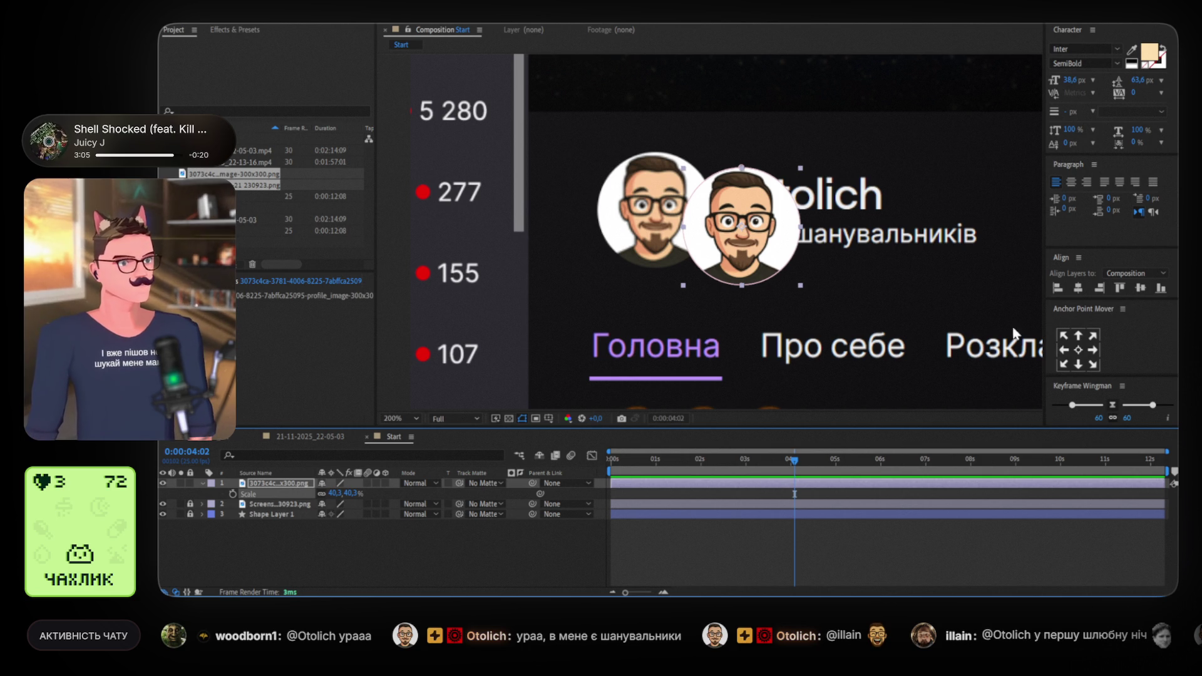
Move the circular avatar onto the screenshot's profile picture at about 39.5% scale
{"action": "left_click_drag", "start_coordinate": [775, 278], "coordinate": [688, 261]}
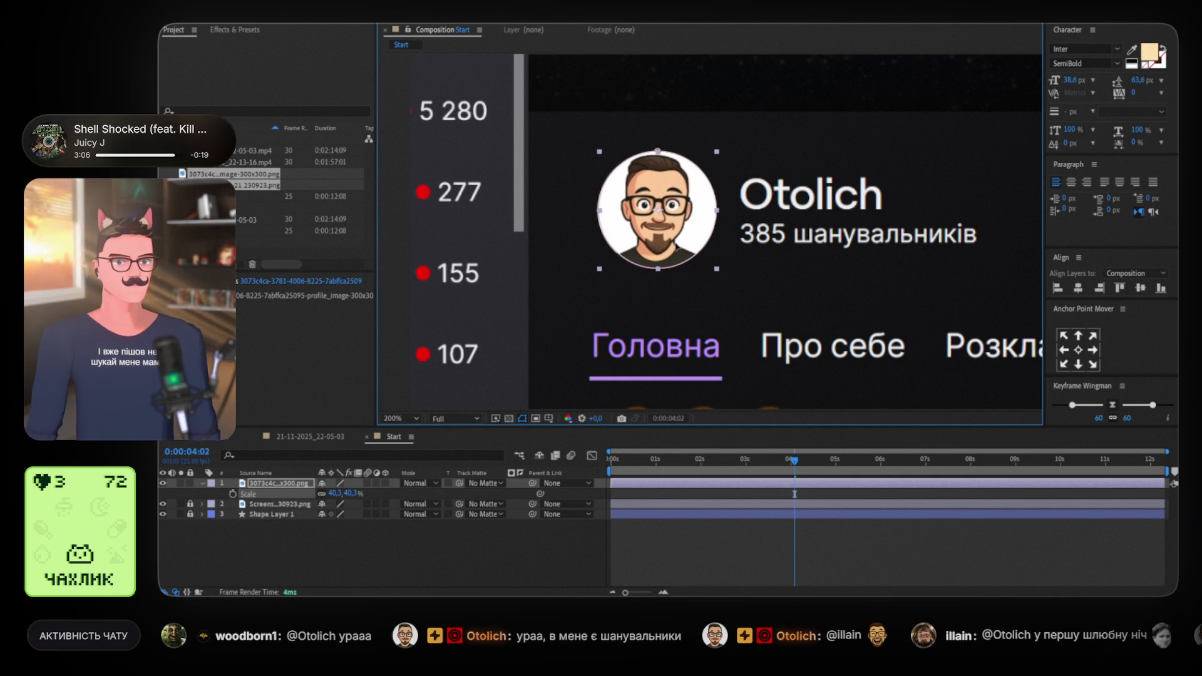
{"action": "left_click_drag", "start_coordinate": [336, 495], "coordinate": [374, 489]}
{"action": "left_click_drag", "start_coordinate": [655, 252], "coordinate": [655, 253]}
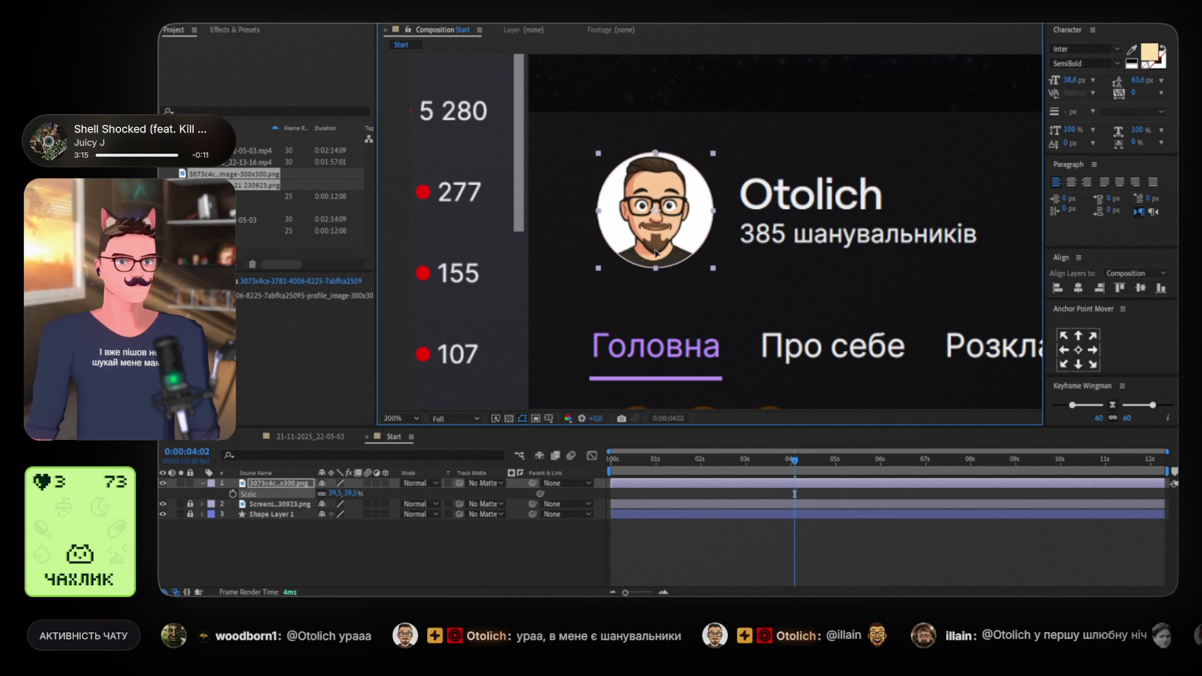